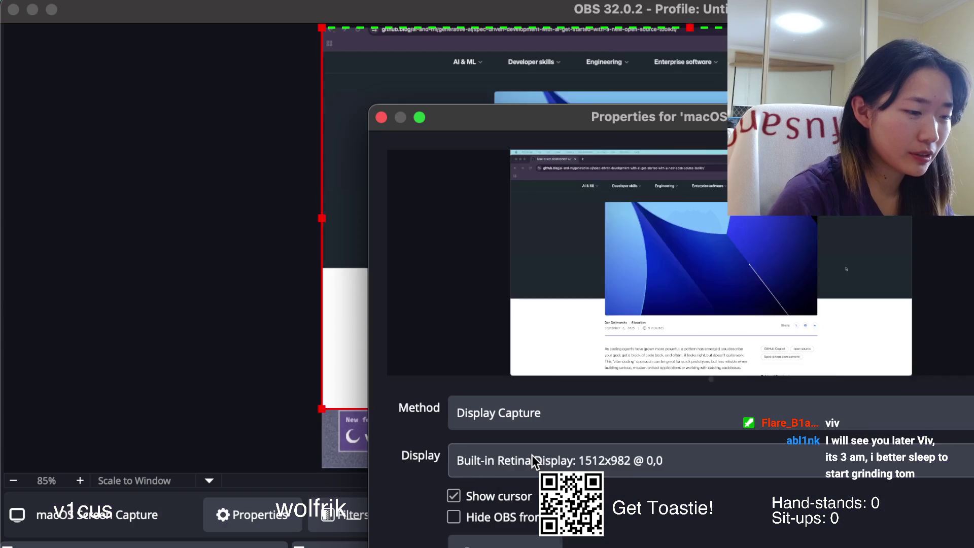
Step: Switch the OBS display capture to the DELL monitor showing the code editor
{"action": "left_click", "coordinate": [533, 457]}
{"action": "left_click", "coordinate": [531, 474]}
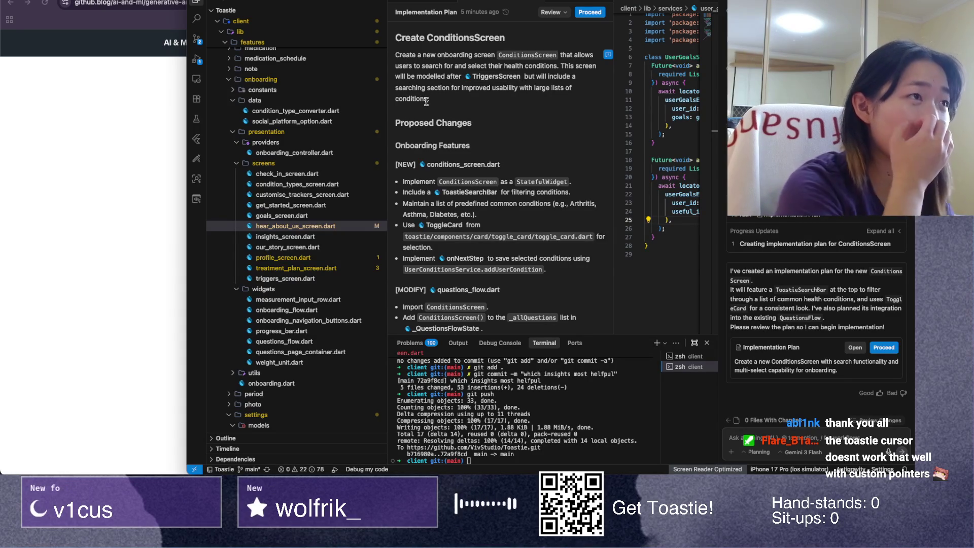
Step: Read through the ConditionsScreen implementation plan and approve it with Proceed
{"action": "scroll", "coordinate": [426, 104], "scroll_direction": "down", "scroll_amount": 1}
{"action": "scroll", "coordinate": [426, 104], "scroll_direction": "down", "scroll_amount": 4}
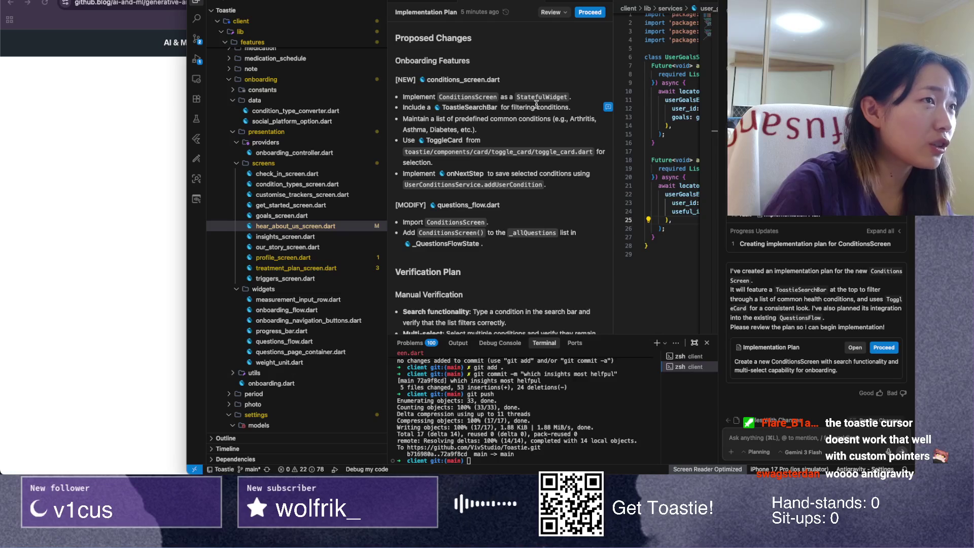
{"action": "scroll", "coordinate": [513, 122], "scroll_direction": "down", "scroll_amount": 2}
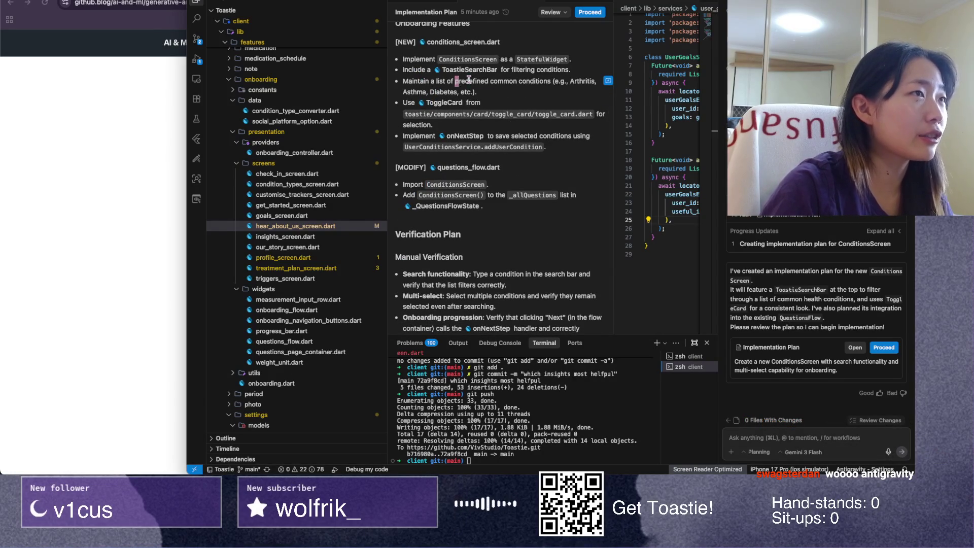
{"action": "left_click_drag", "start_coordinate": [455, 80], "coordinate": [538, 80]}
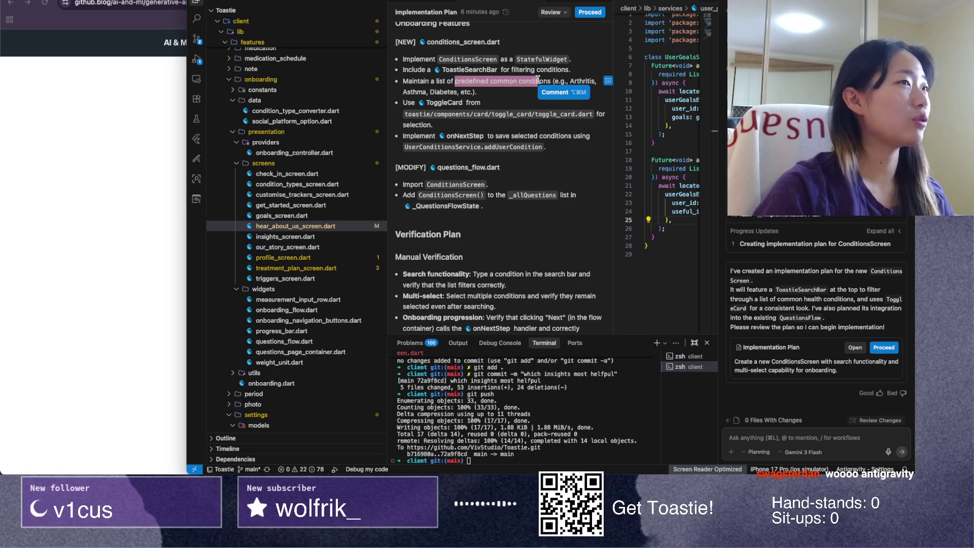
{"action": "left_click", "coordinate": [523, 95]}
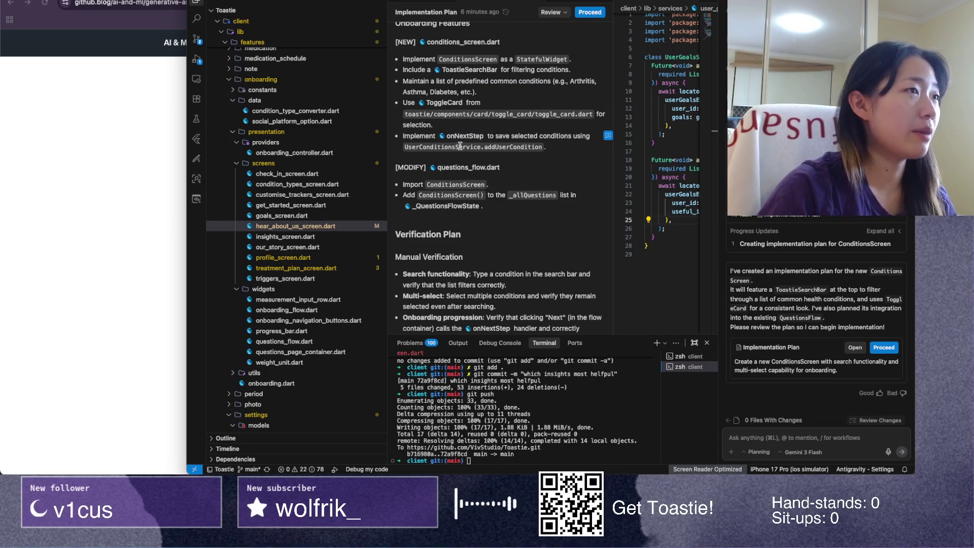
{"action": "scroll", "coordinate": [412, 133], "scroll_direction": "down", "scroll_amount": 2}
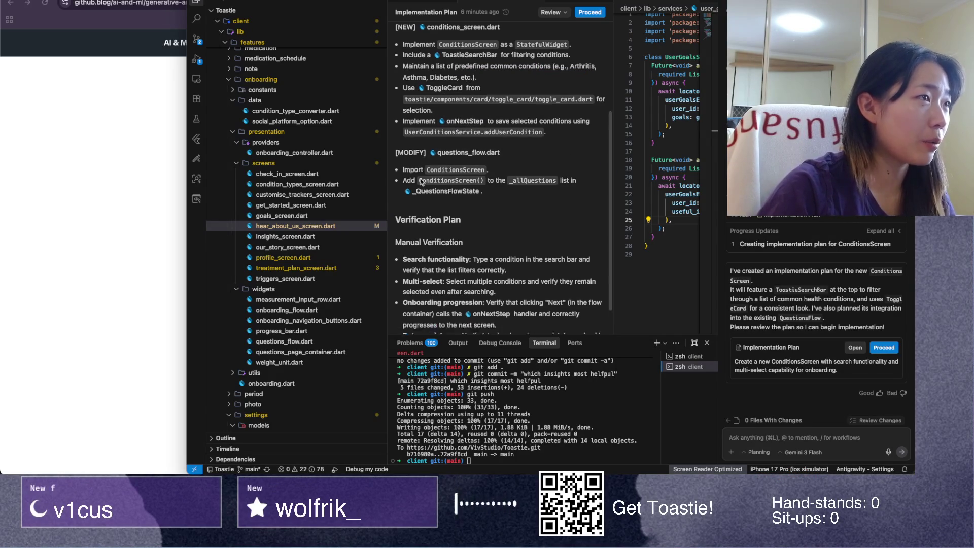
{"action": "scroll", "coordinate": [421, 168], "scroll_direction": "down", "scroll_amount": 1}
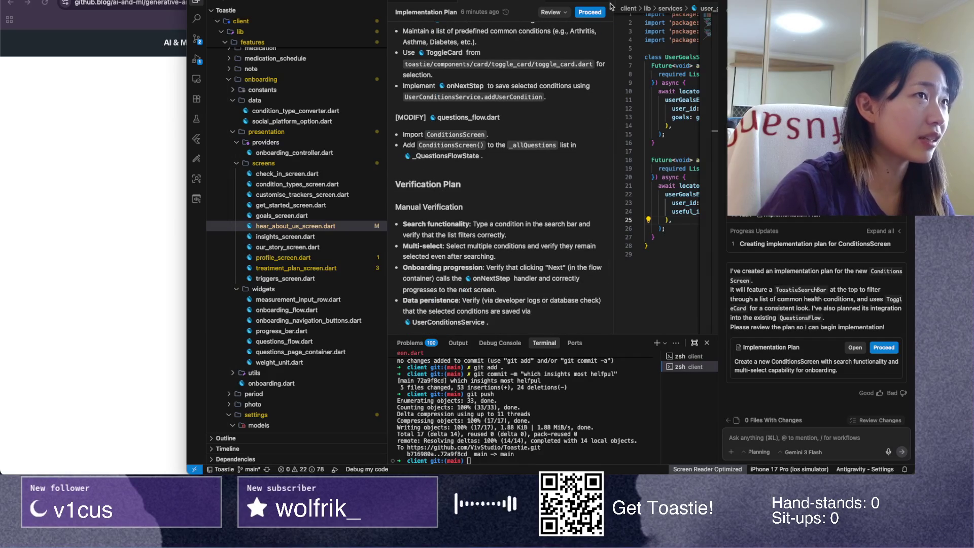
{"action": "left_click", "coordinate": [598, 15]}
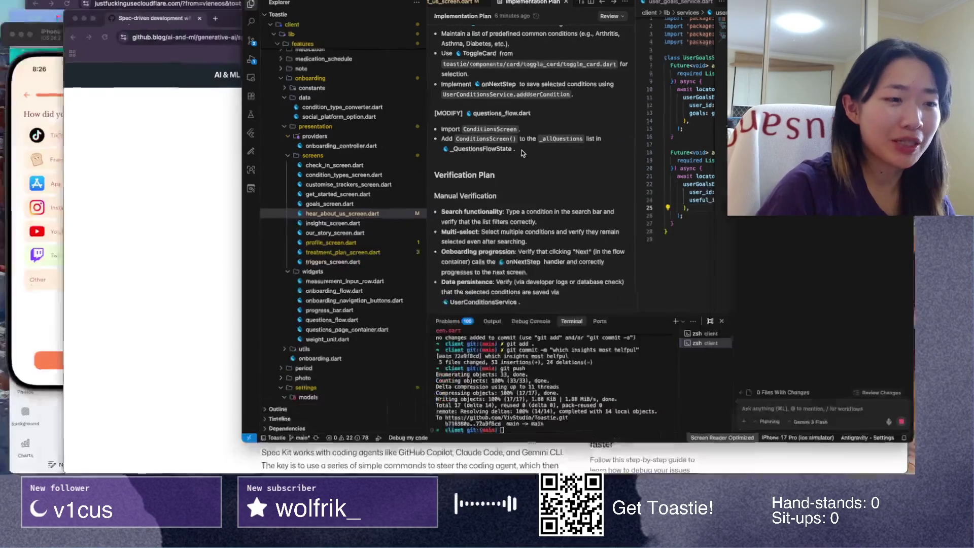
Step: Bring up the Spec Kit article and play its demo video, rewinding to an earlier moment
{"action": "key", "text": "ctrl+Up"}
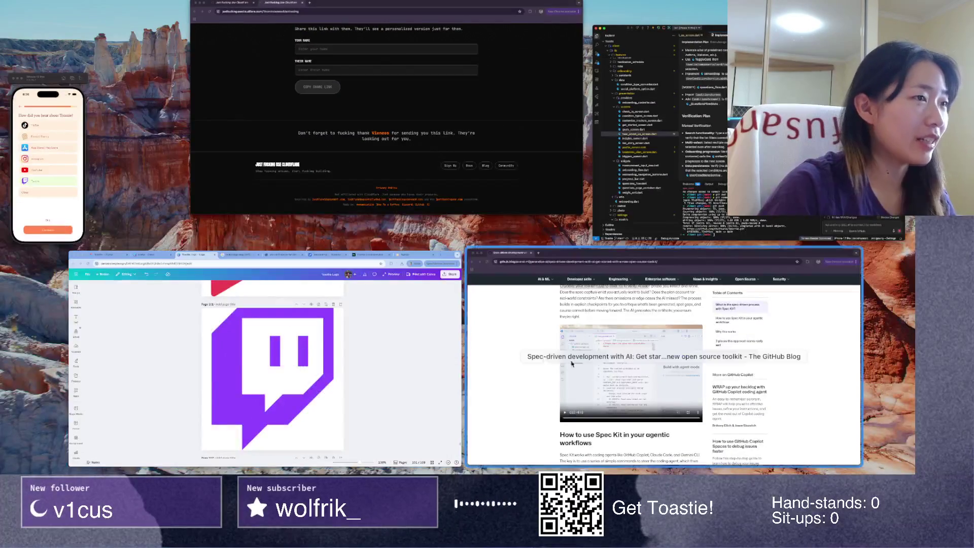
{"action": "left_click", "coordinate": [470, 298]}
{"action": "scroll", "coordinate": [470, 298], "scroll_direction": "down", "scroll_amount": 2}
{"action": "scroll", "coordinate": [241, 284], "scroll_direction": "up", "scroll_amount": 3}
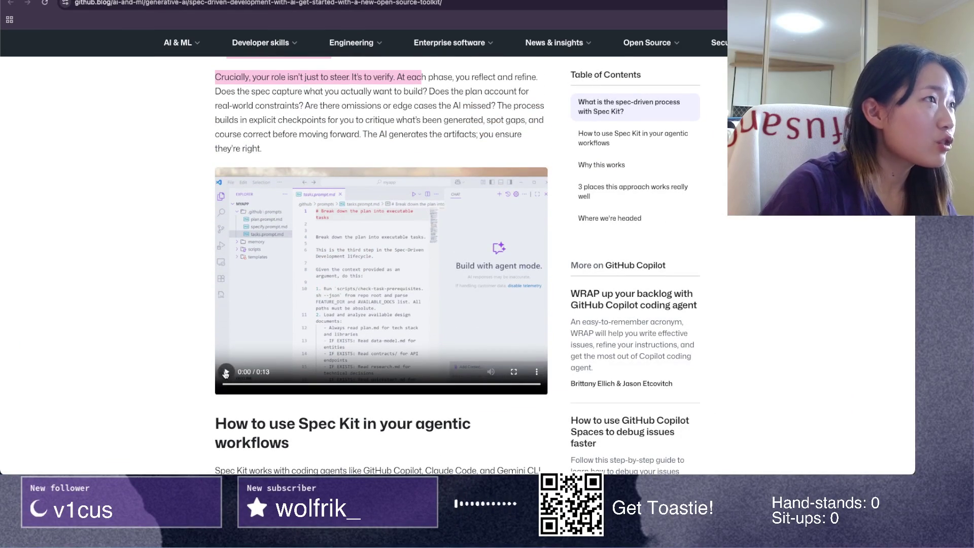
{"action": "left_click", "coordinate": [226, 372]}
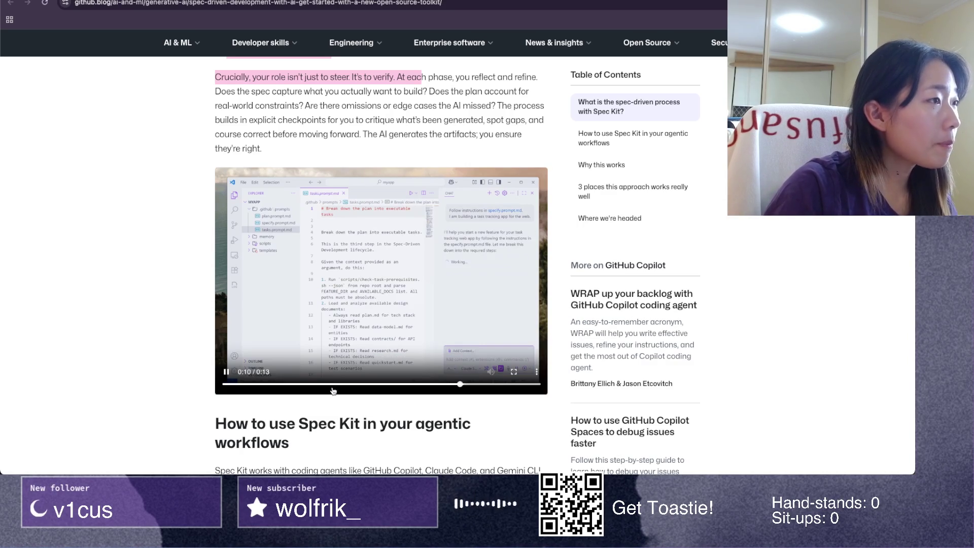
{"action": "left_click", "coordinate": [364, 387]}
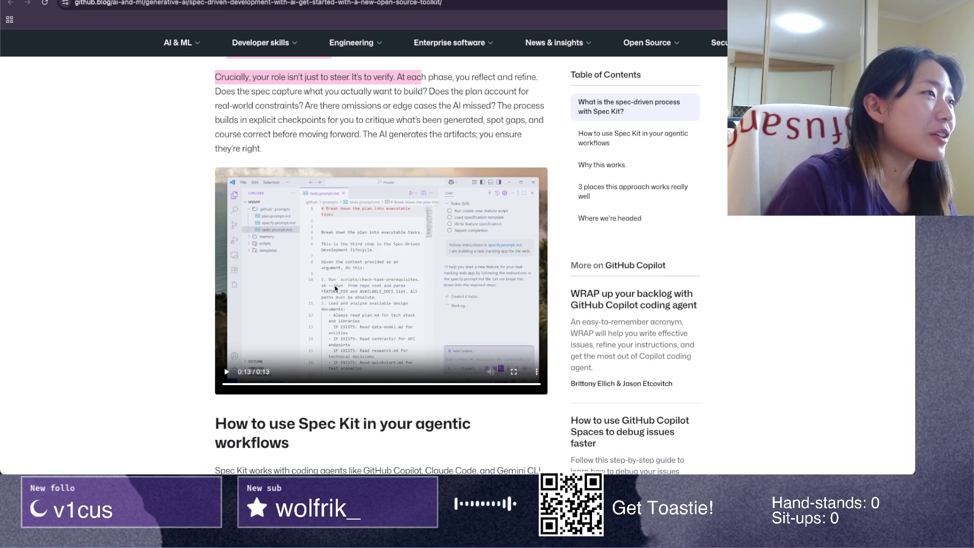
Step: Scroll further down the article, then return to the Antigravity editor
{"action": "scroll", "coordinate": [376, 372], "scroll_direction": "down", "scroll_amount": 3}
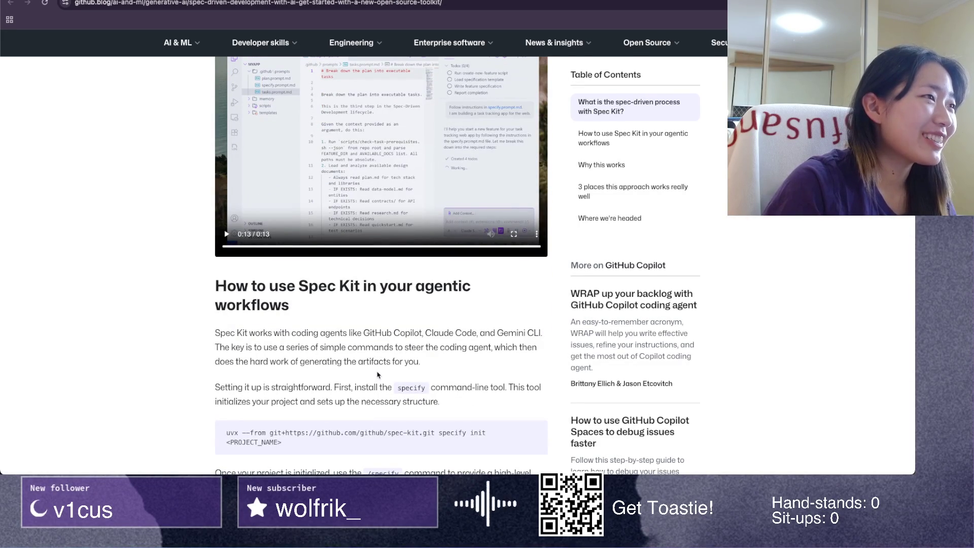
{"action": "scroll", "coordinate": [339, 341], "scroll_direction": "down", "scroll_amount": 2}
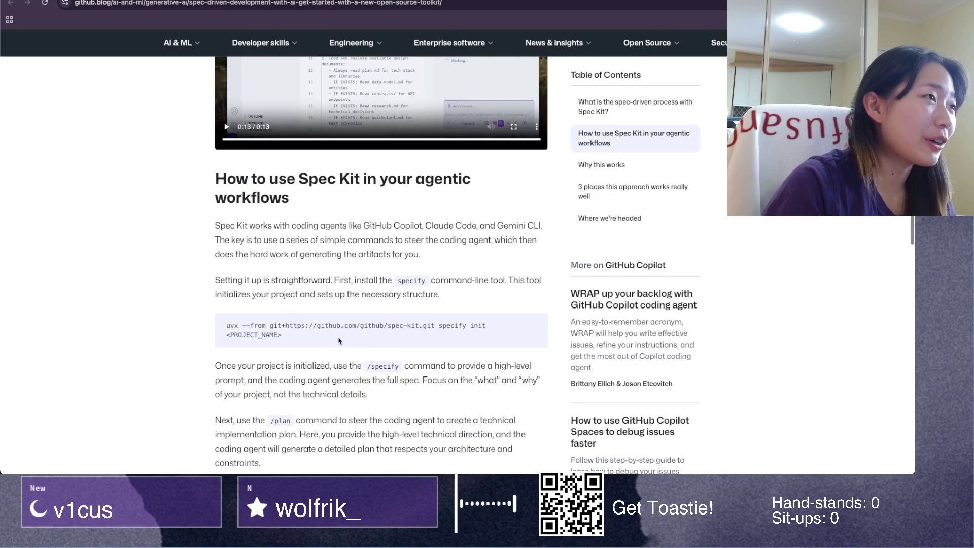
{"action": "scroll", "coordinate": [339, 341], "scroll_direction": "down", "scroll_amount": 2}
{"action": "key", "text": "ctrl+Up"}
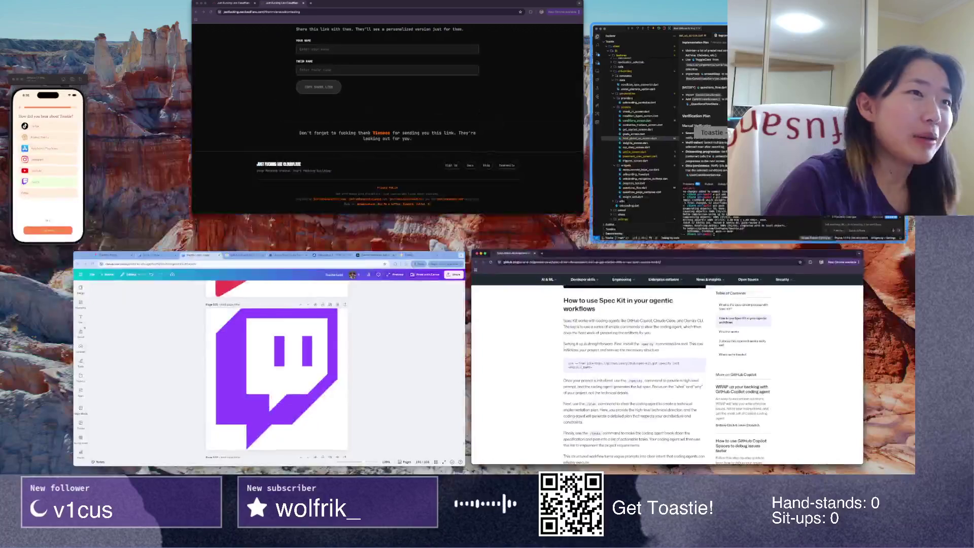
{"action": "left_click", "coordinate": [724, 284]}
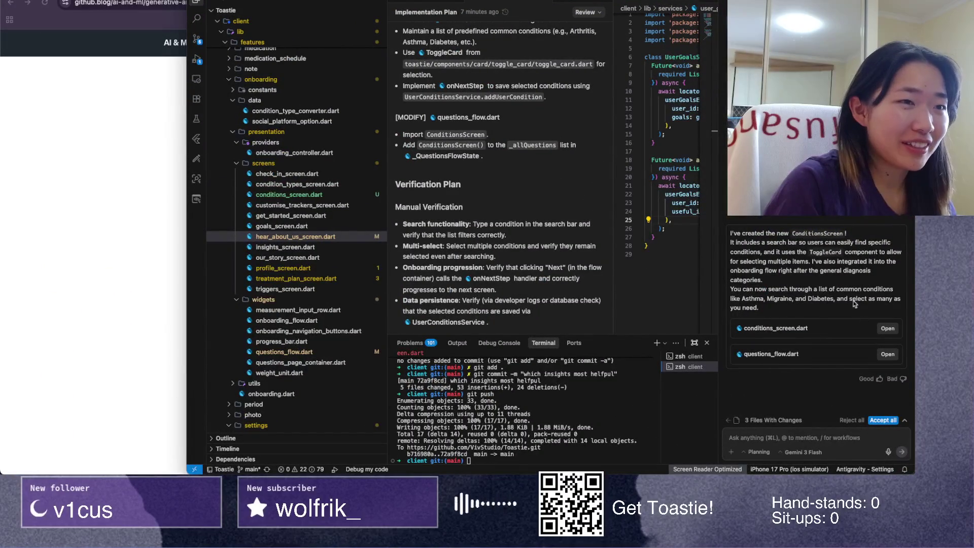
Step: Open the conditions_screen.dart changes and bring the iPhone simulator forward
{"action": "left_click", "coordinate": [886, 328]}
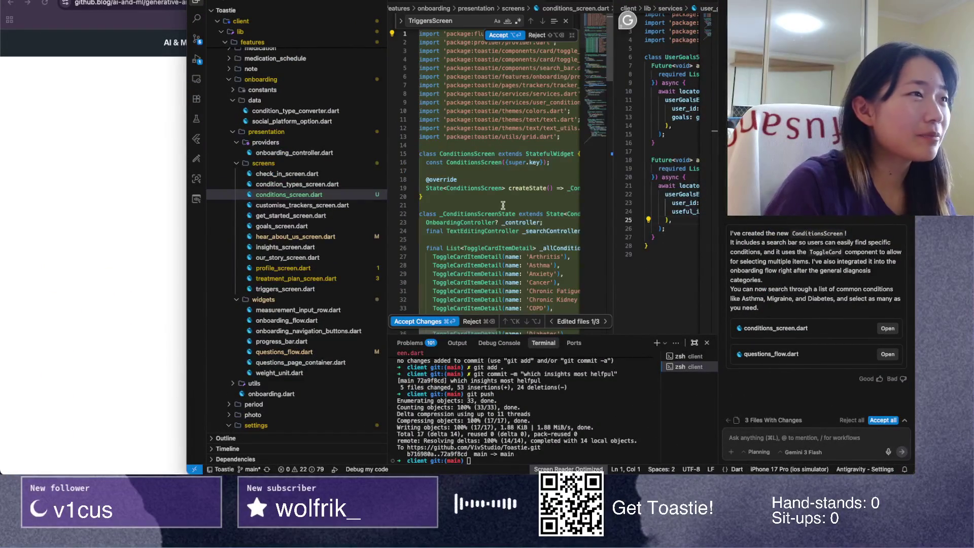
{"action": "key", "text": "ctrl+Up"}
{"action": "left_click", "coordinate": [460, 191]}
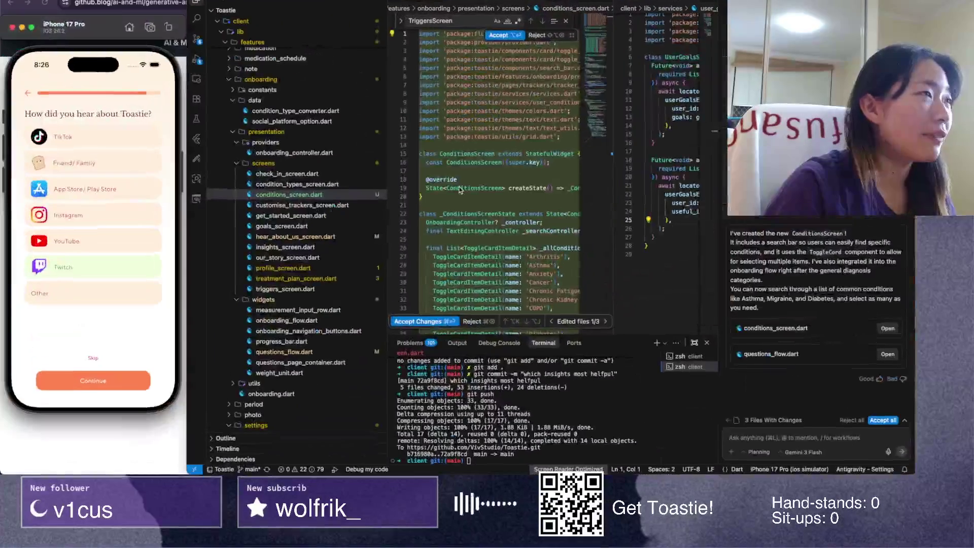
Step: Glance over the blog article, then return to the code editor
{"action": "key", "text": "ctrl+Up"}
{"action": "left_click", "coordinate": [609, 366]}
{"action": "scroll", "coordinate": [334, 325], "scroll_direction": "down", "scroll_amount": 5}
{"action": "scroll", "coordinate": [334, 325], "scroll_direction": "down", "scroll_amount": 3}
{"action": "scroll", "coordinate": [334, 325], "scroll_direction": "up", "scroll_amount": 6}
{"action": "scroll", "coordinate": [335, 325], "scroll_direction": "up", "scroll_amount": 3}
{"action": "key", "text": "ctrl+Up"}
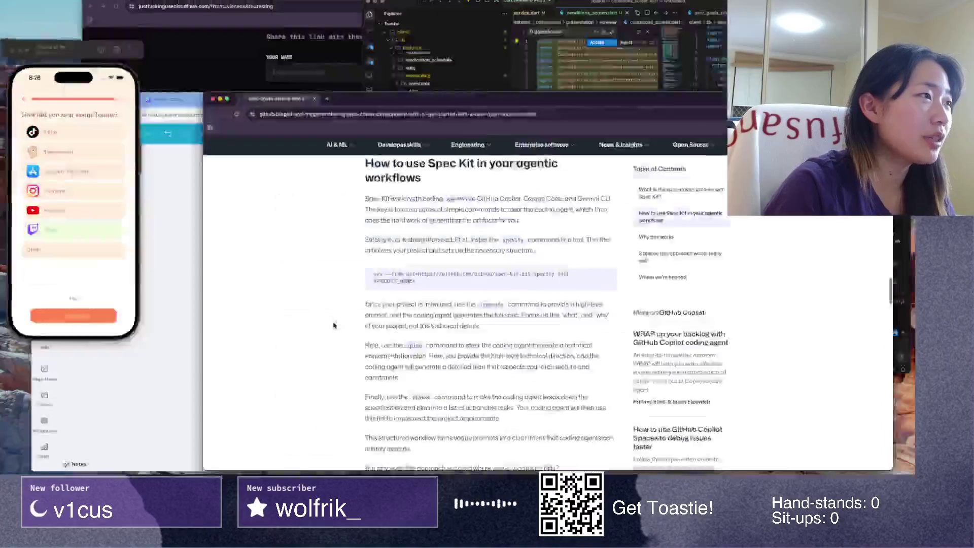
{"action": "left_click", "coordinate": [702, 189]}
Step: Place the iPhone simulator beside the ConditionsScreen code, then bring the blog article forward
{"action": "key", "text": "ctrl+Up"}
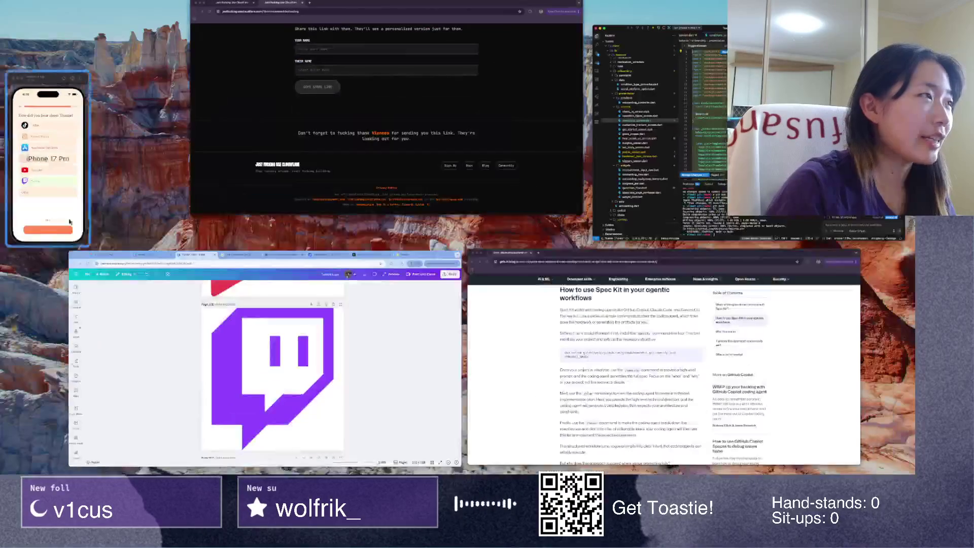
{"action": "left_click", "coordinate": [35, 212]}
{"action": "key", "text": "ctrl+Up"}
{"action": "left_click", "coordinate": [66, 168]}
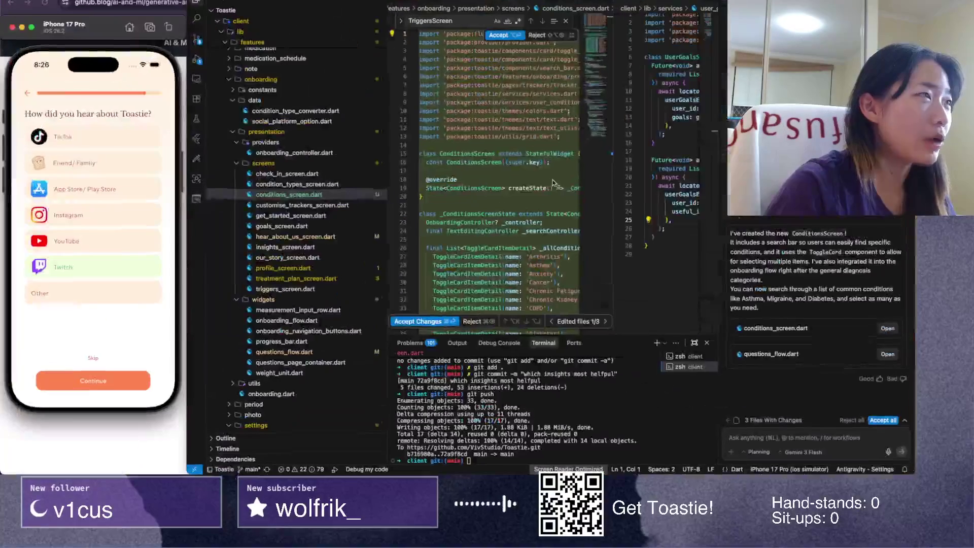
{"action": "left_click", "coordinate": [544, 182]}
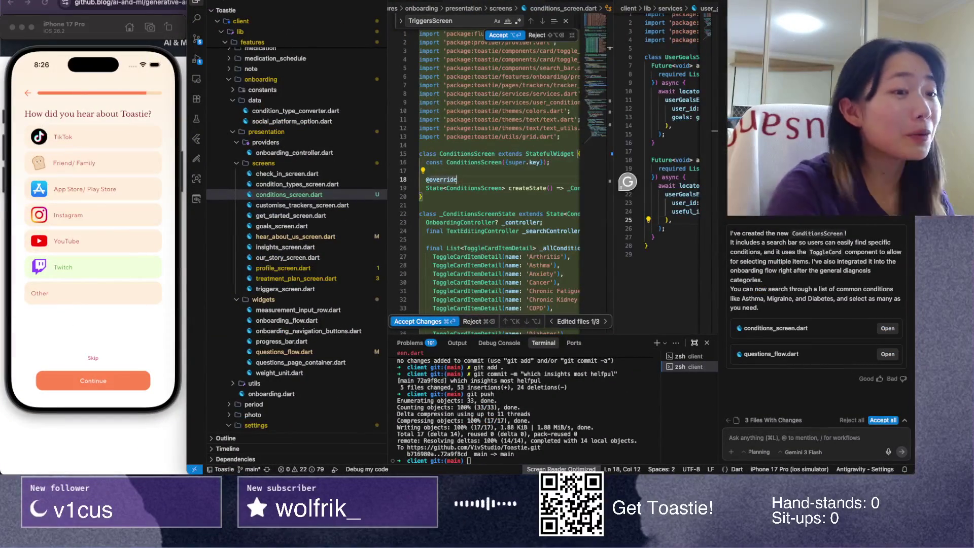
{"action": "key", "text": "ctrl+Up"}
{"action": "left_click", "coordinate": [629, 335]}
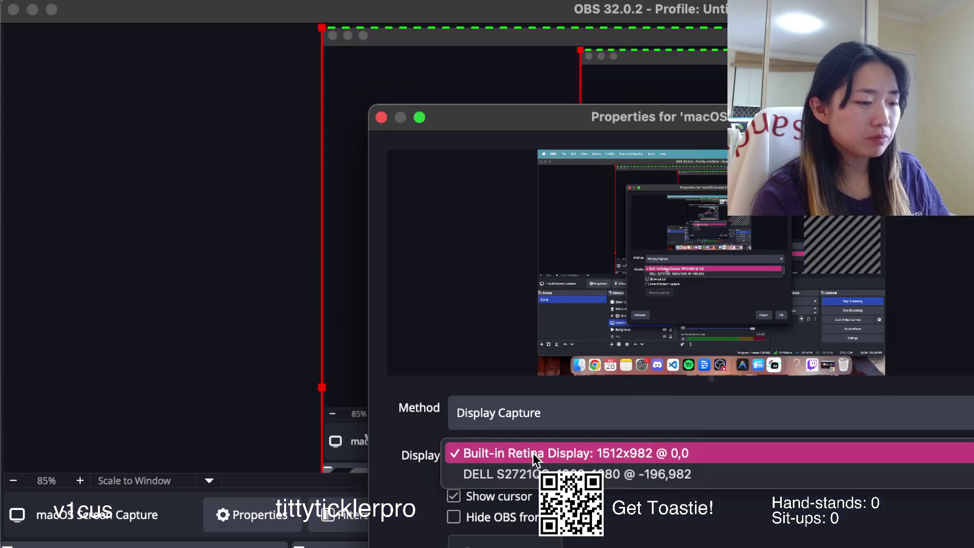
Step: Capture the built-in display in OBS and toggle the Mission Control window overview
{"action": "left_click", "coordinate": [533, 453]}
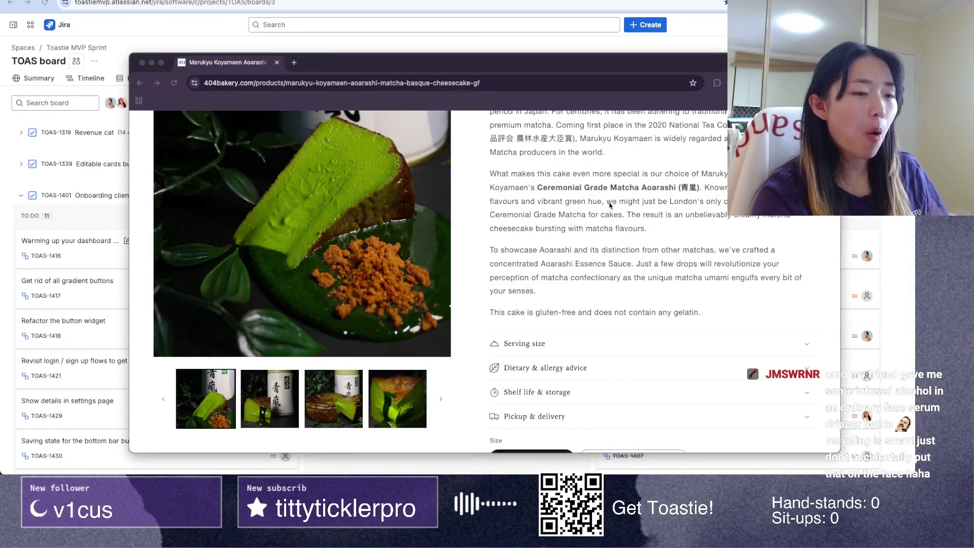
{"action": "key", "text": "ctrl+Up"}
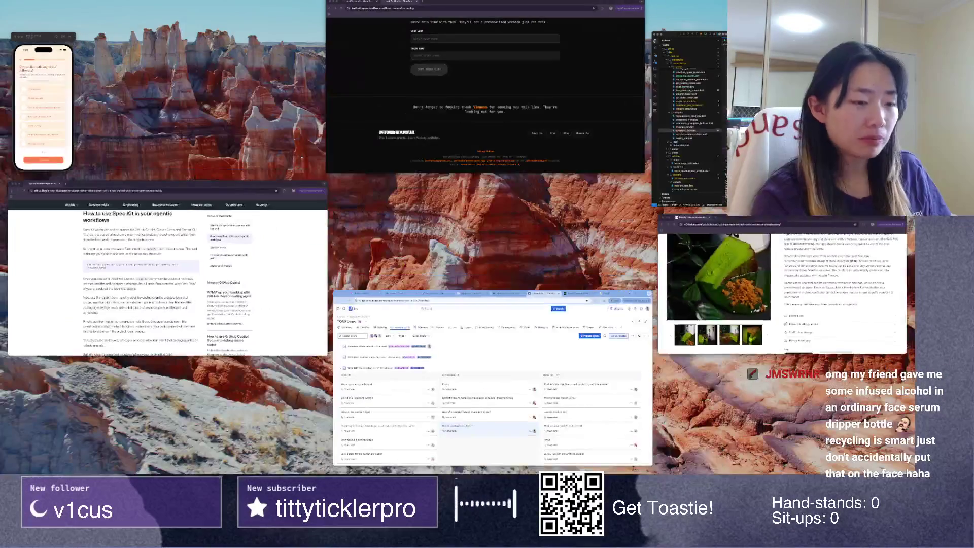
{"action": "key", "text": "ctrl+Up"}
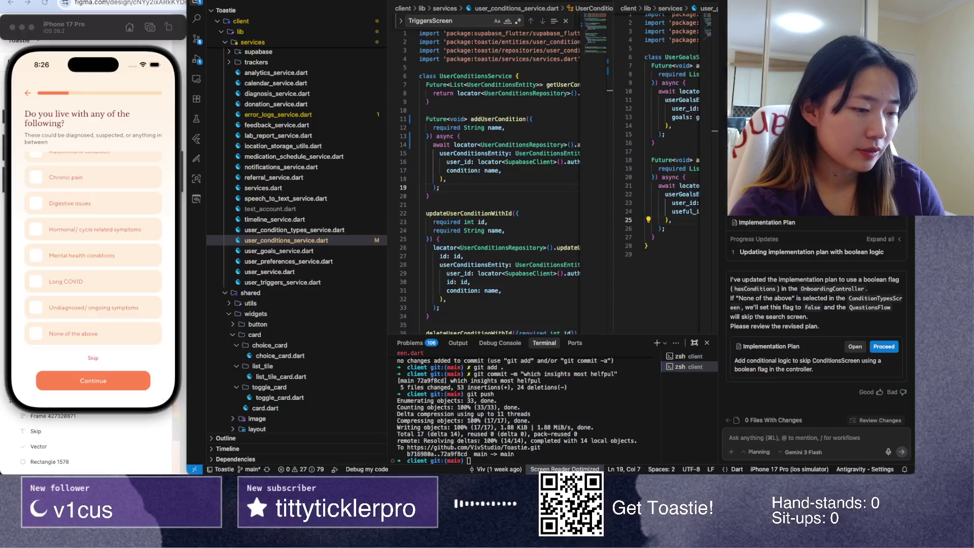
Step: Bring the Antigravity window forward and scroll through the agent's revised plan
{"action": "key", "text": "ctrl+Up"}
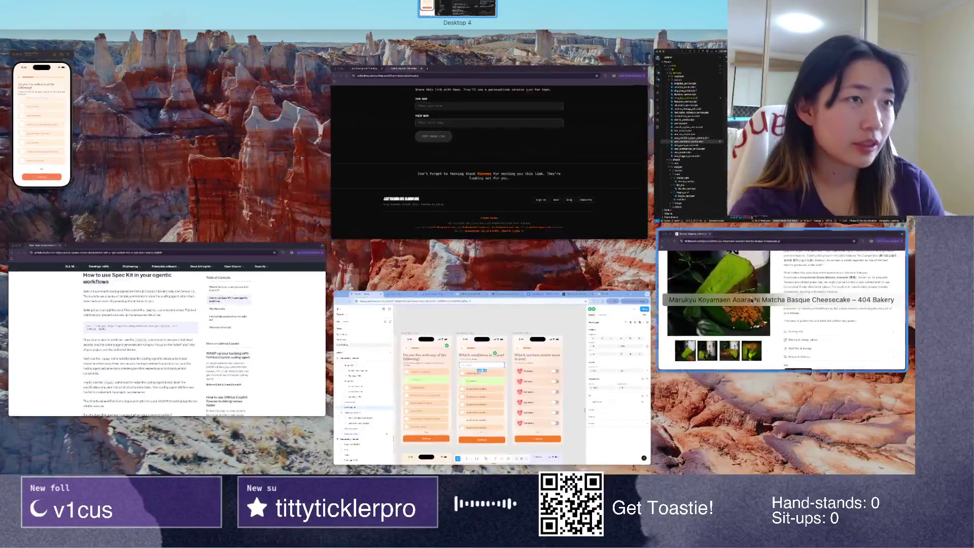
{"action": "left_click", "coordinate": [710, 136]}
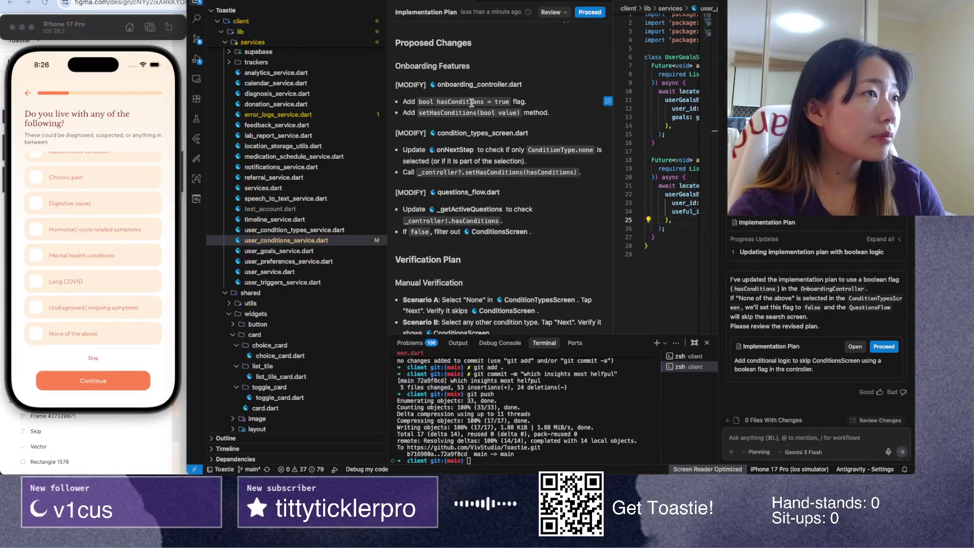
{"action": "scroll", "coordinate": [472, 103], "scroll_direction": "up", "scroll_amount": 3}
{"action": "scroll", "coordinate": [457, 200], "scroll_direction": "down", "scroll_amount": 1}
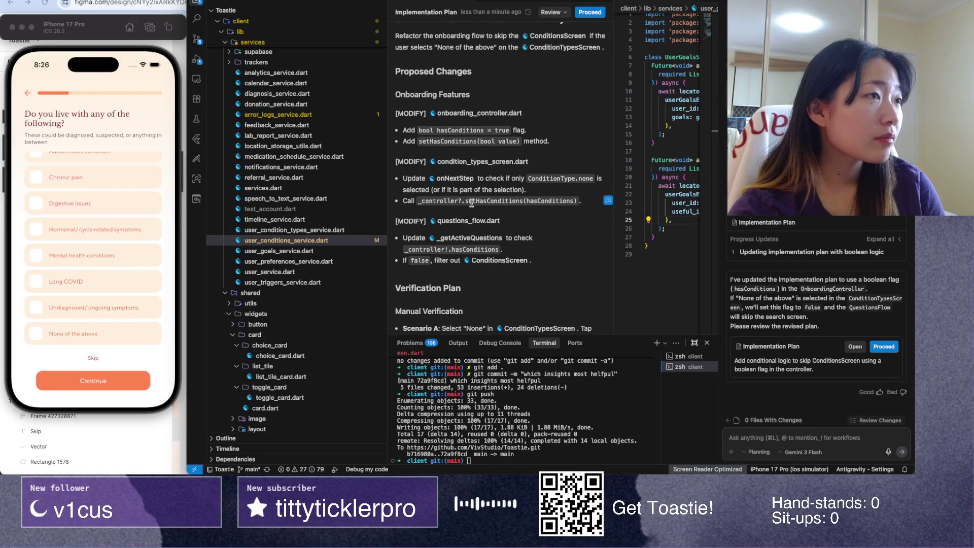
{"action": "scroll", "coordinate": [471, 203], "scroll_direction": "down", "scroll_amount": 2}
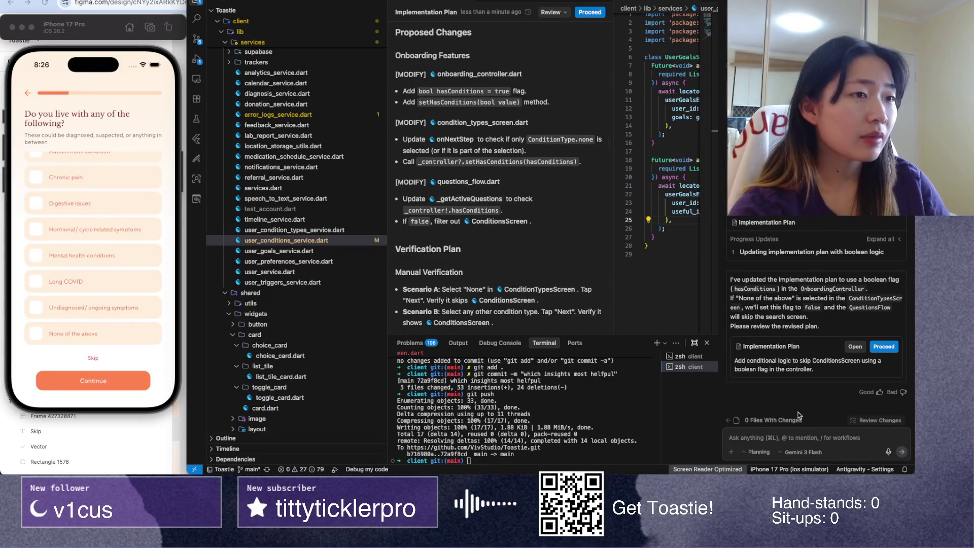
Step: Draft the reply 'yes, but can we make hte name', select it, and switch to Figma
{"action": "left_click", "coordinate": [784, 441]}
{"action": "type", "text": "yes, but"}
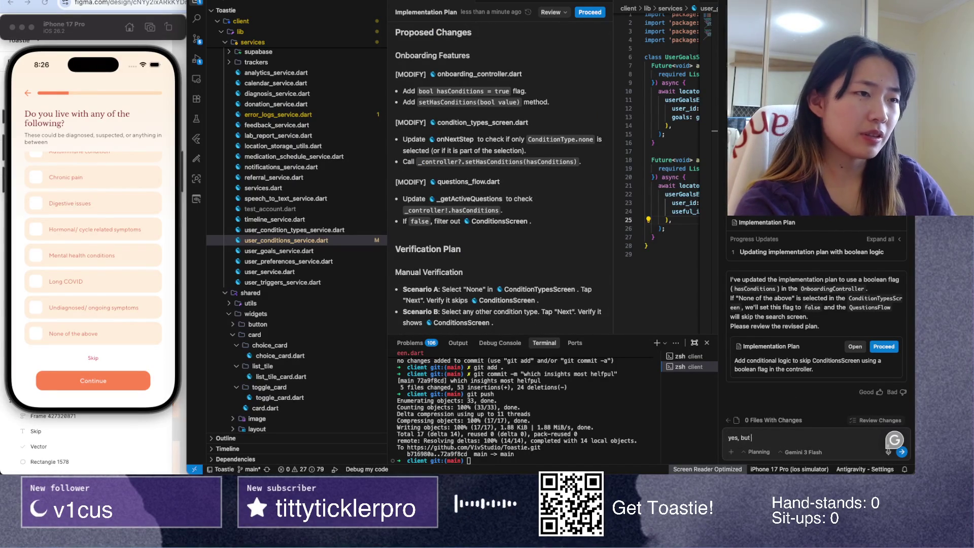
{"action": "type", "text": " can we make hte nam"}
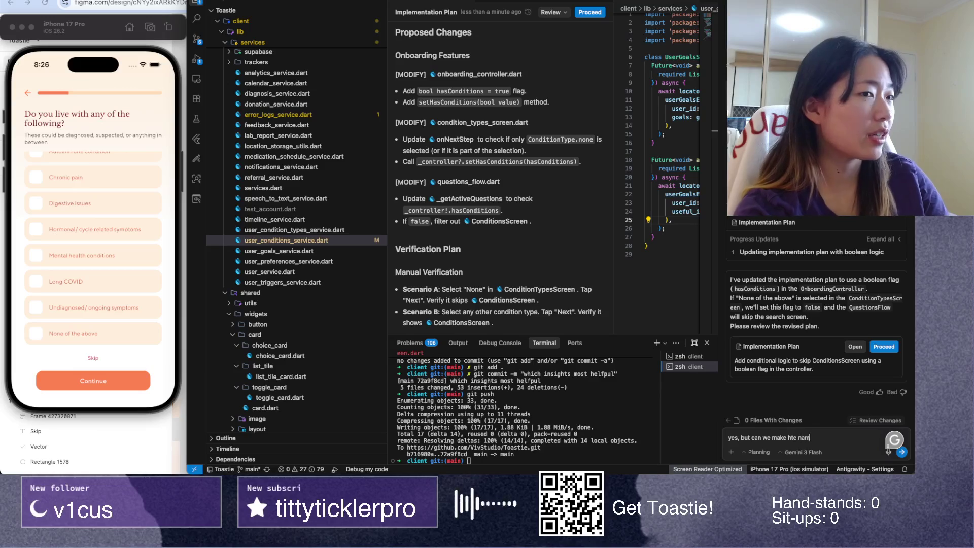
{"action": "type", "text": "e"}
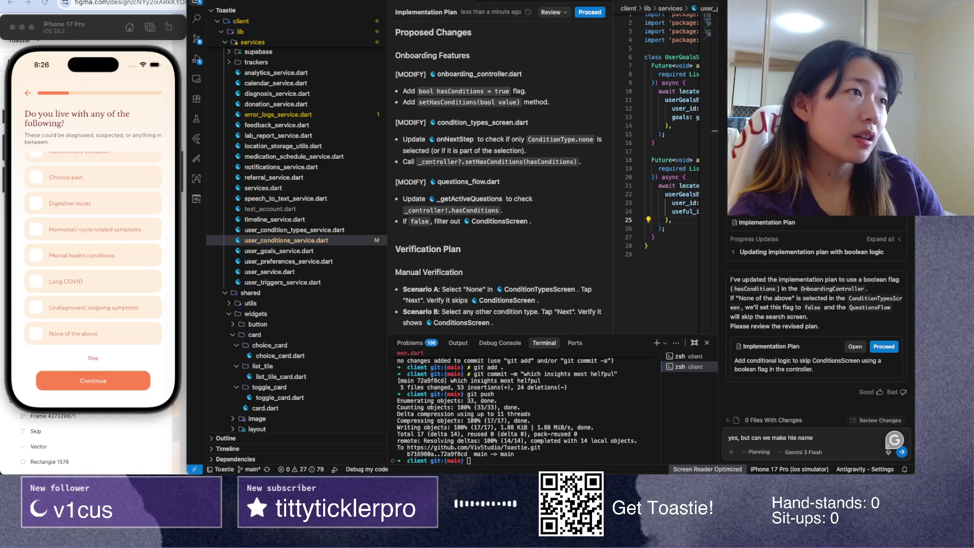
{"action": "key", "text": "super+a"}
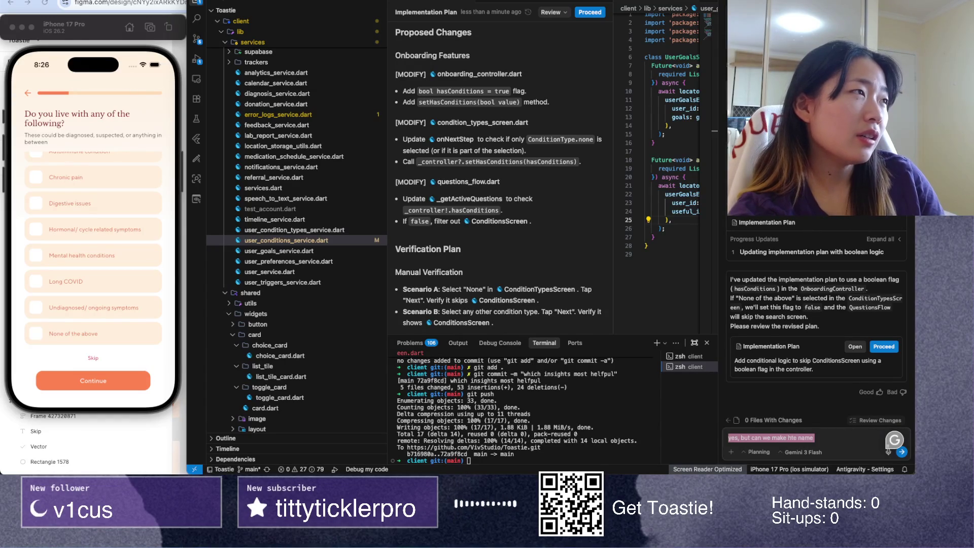
{"action": "key", "text": "super+Tab"}
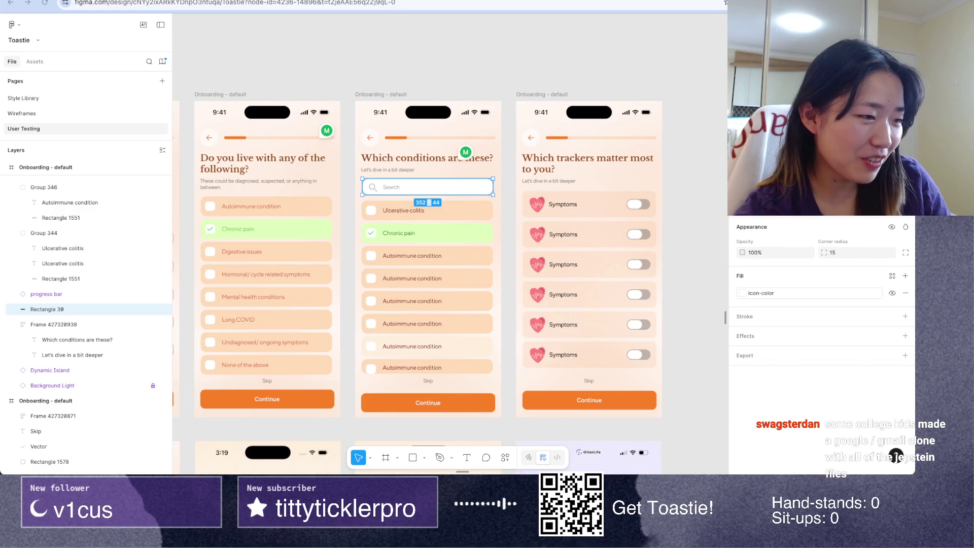
Step: Switch from the Figma onboarding frames to the Jmail browser window
{"action": "key", "text": "super+Tab"}
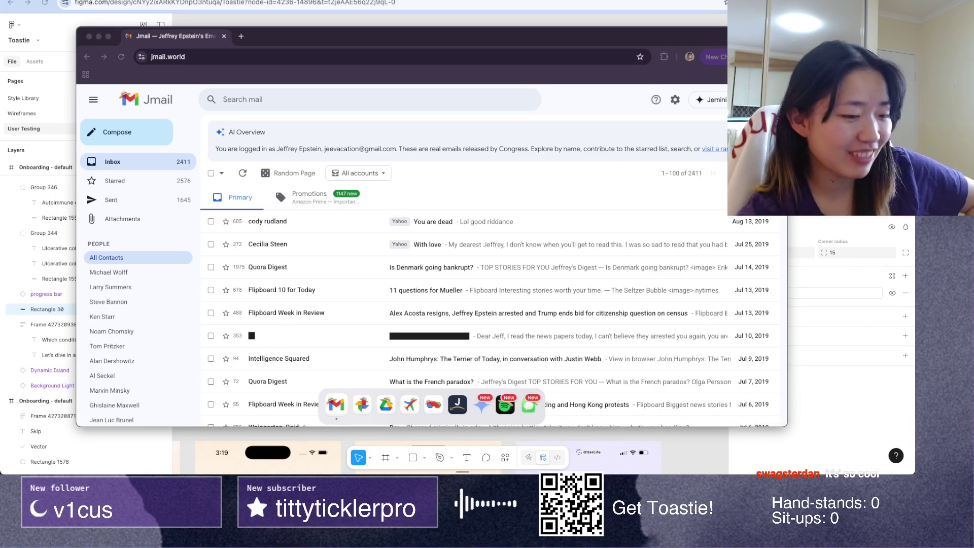
Step: Open the 'You are dead' and 'With love' emails, returning to the inbox list
{"action": "left_click", "coordinate": [469, 195]}
{"action": "scroll", "coordinate": [367, 228], "scroll_direction": "down", "scroll_amount": 3}
{"action": "scroll", "coordinate": [367, 228], "scroll_direction": "up", "scroll_amount": 3}
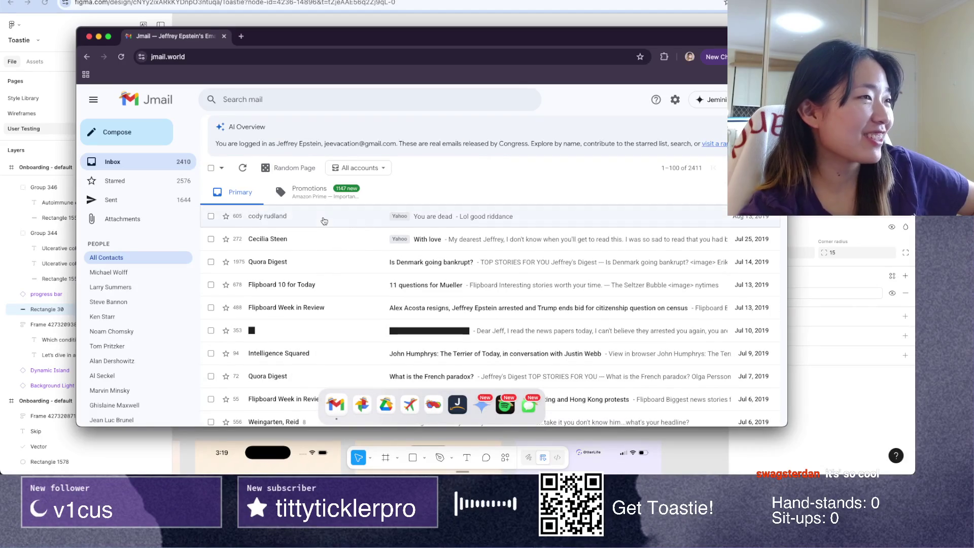
{"action": "left_click", "coordinate": [324, 221]}
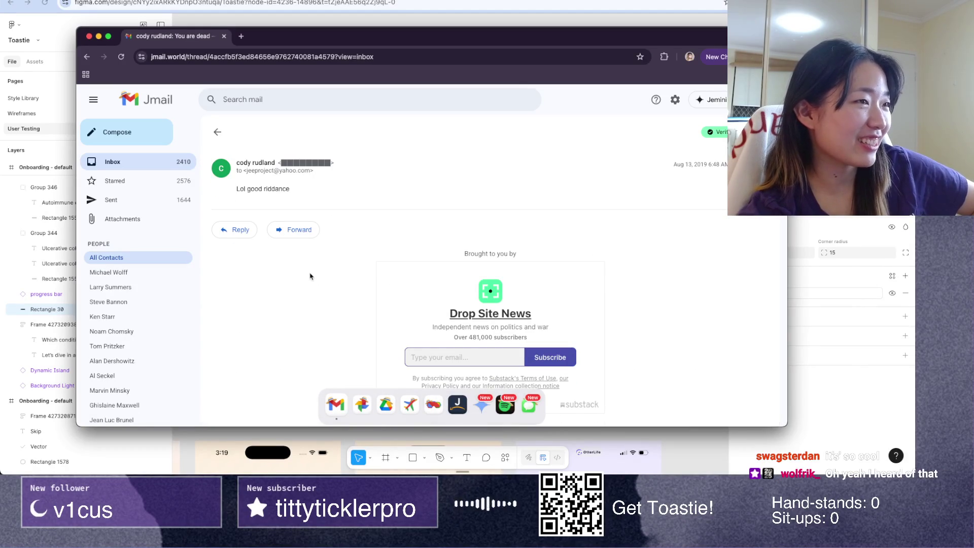
{"action": "scroll", "coordinate": [311, 276], "scroll_direction": "left", "scroll_amount": 5}
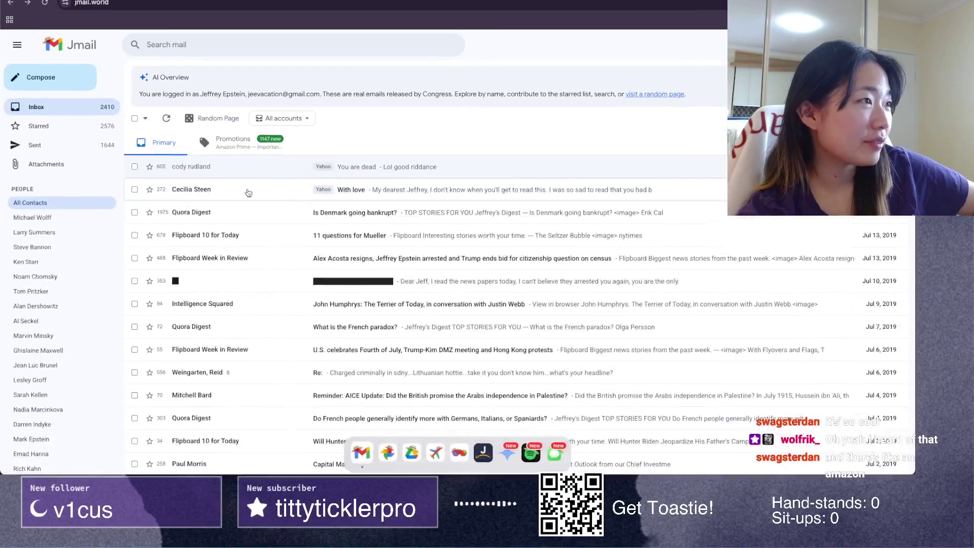
{"action": "left_click", "coordinate": [248, 192]}
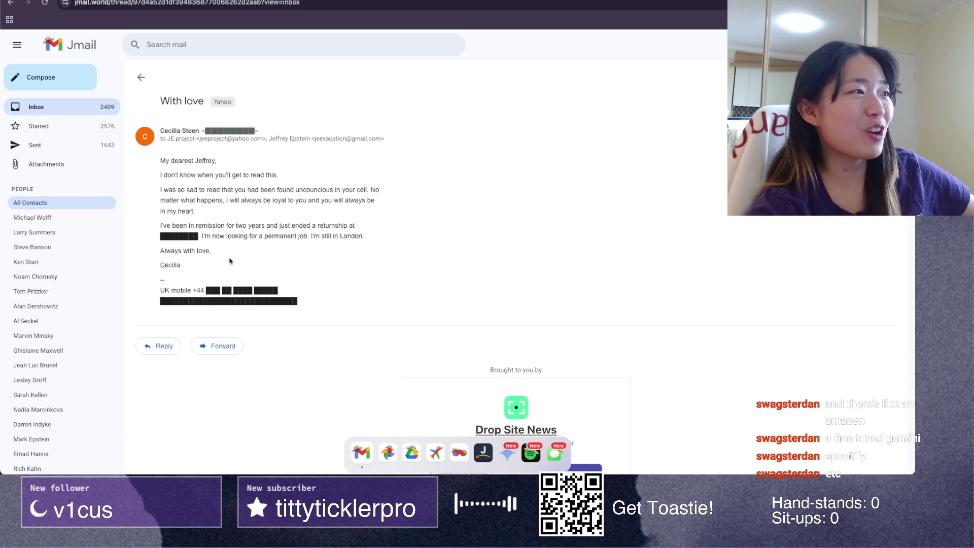
{"action": "key", "text": "alt+Left"}
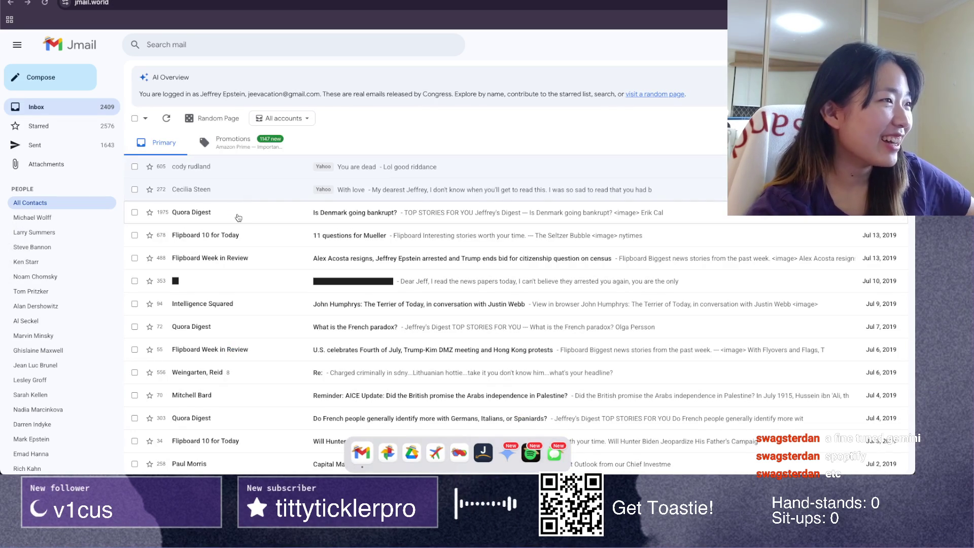
Step: Read the 'Is Denmark going bankrupt?', '11 questions for Mueller' and Flipboard Week in Review emails
{"action": "left_click", "coordinate": [237, 218]}
{"action": "scroll", "coordinate": [238, 217], "scroll_direction": "down", "scroll_amount": 3}
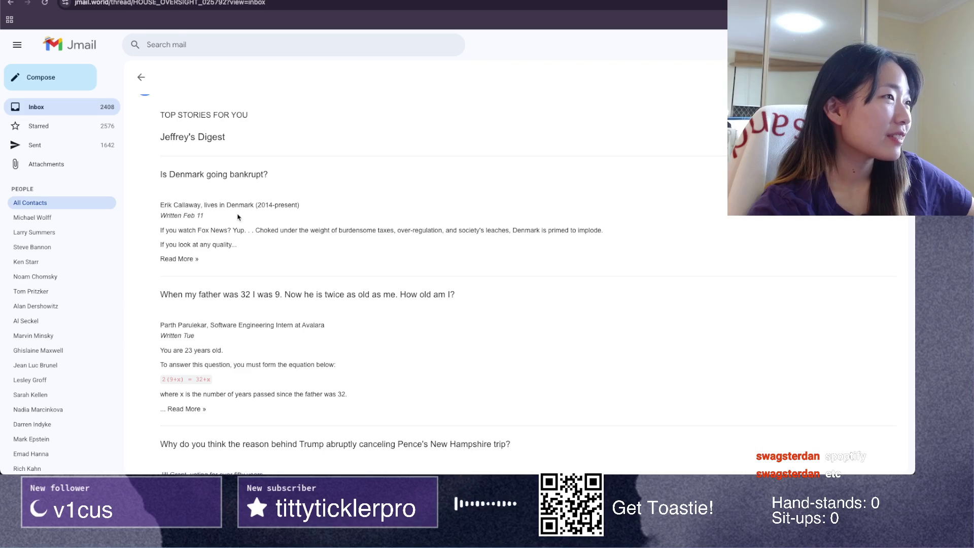
{"action": "scroll", "coordinate": [238, 218], "scroll_direction": "down", "scroll_amount": 2}
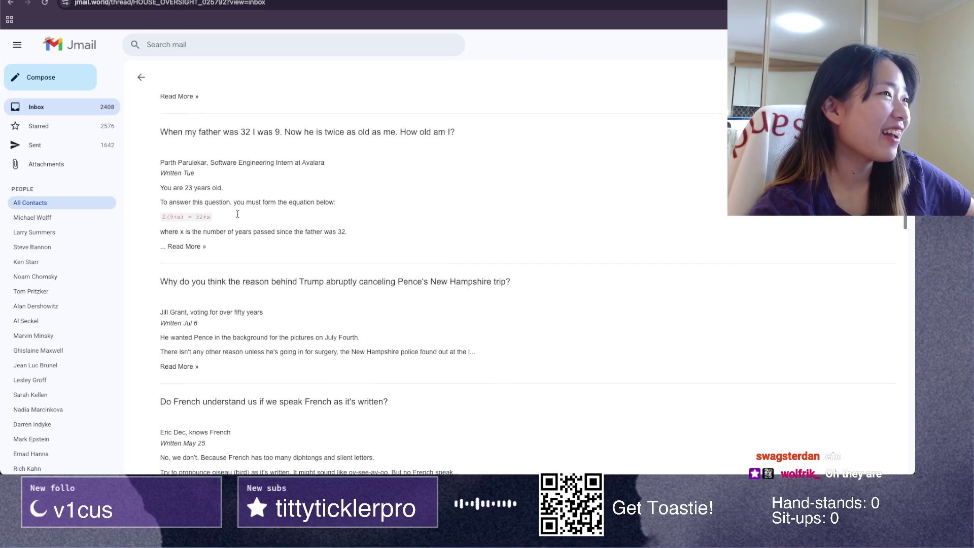
{"action": "scroll", "coordinate": [238, 217], "scroll_direction": "left", "scroll_amount": 5}
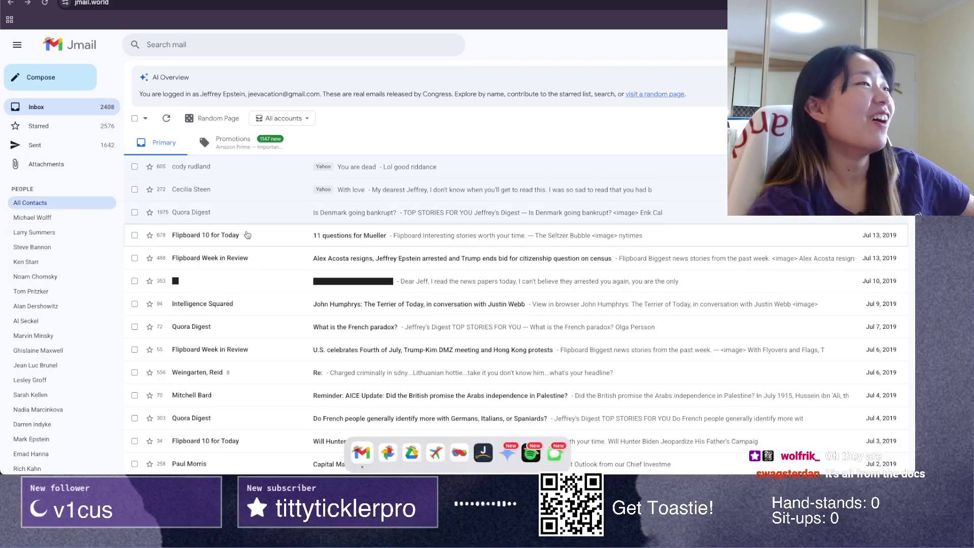
{"action": "left_click", "coordinate": [246, 238]}
{"action": "scroll", "coordinate": [246, 238], "scroll_direction": "down", "scroll_amount": 5}
{"action": "scroll", "coordinate": [246, 237], "scroll_direction": "left", "scroll_amount": 5}
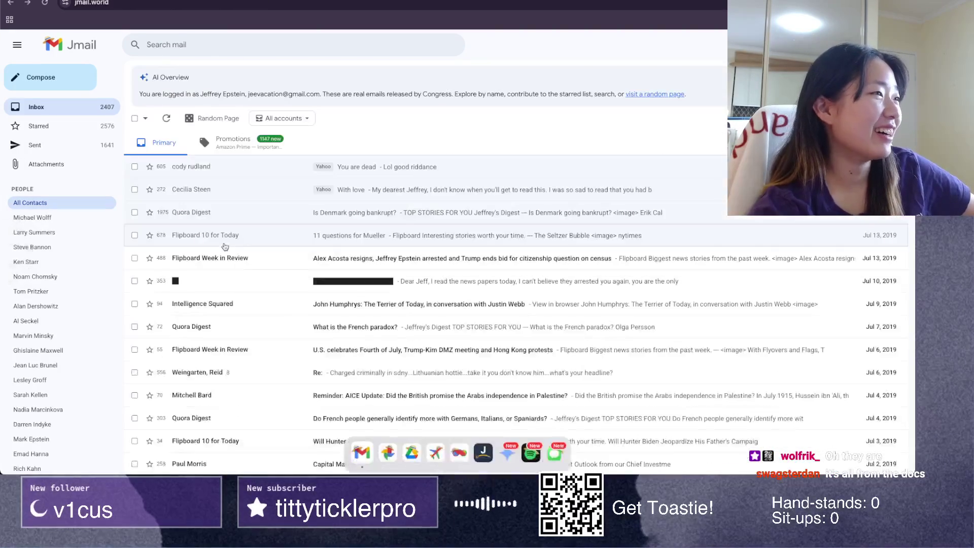
{"action": "left_click", "coordinate": [222, 264]}
Step: Open the late-May 2019 forwarded thread and the 'Where are you tomorrow?' thread
{"action": "scroll", "coordinate": [223, 264], "scroll_direction": "down", "scroll_amount": 5}
{"action": "scroll", "coordinate": [219, 264], "scroll_direction": "left", "scroll_amount": 5}
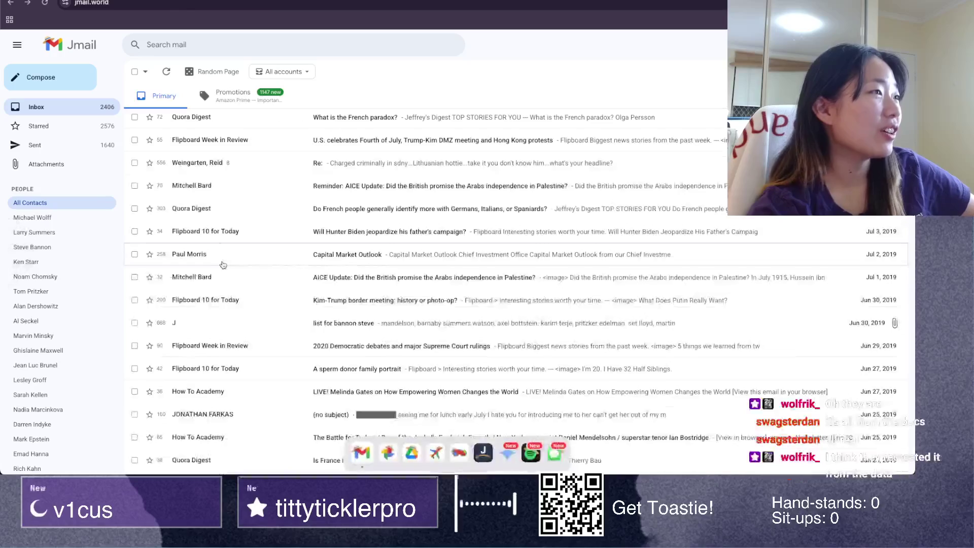
{"action": "scroll", "coordinate": [212, 191], "scroll_direction": "up", "scroll_amount": 3}
{"action": "scroll", "coordinate": [214, 195], "scroll_direction": "down", "scroll_amount": 5}
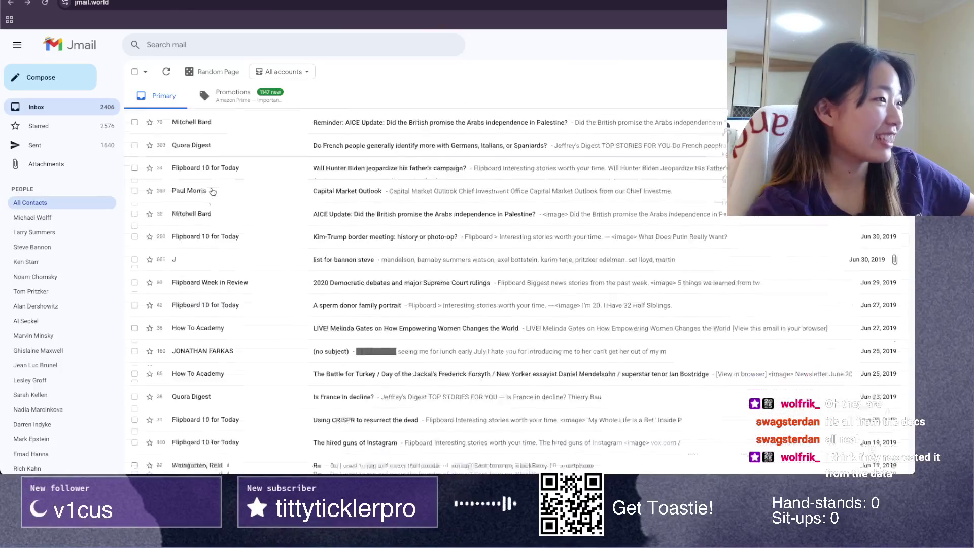
{"action": "scroll", "coordinate": [211, 196], "scroll_direction": "down", "scroll_amount": 10}
{"action": "scroll", "coordinate": [211, 196], "scroll_direction": "down", "scroll_amount": 5}
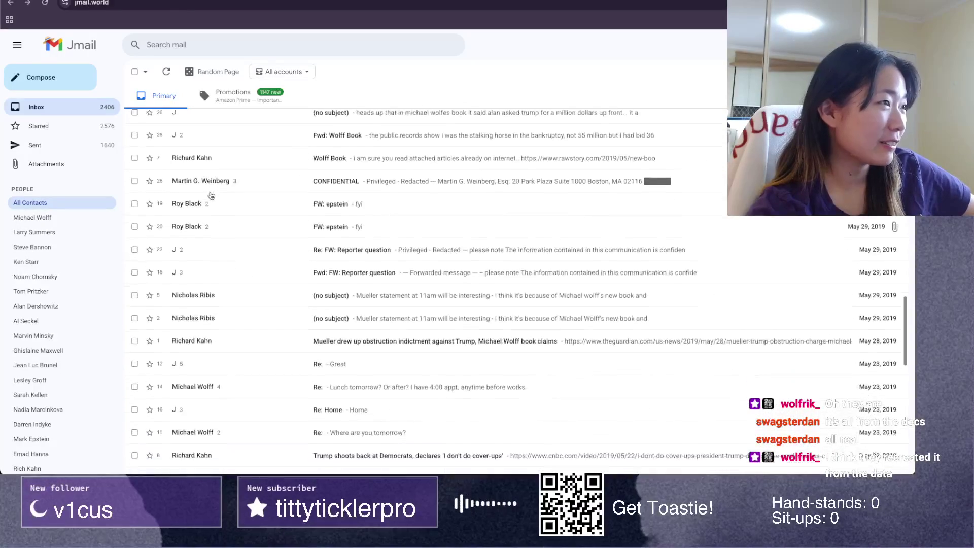
{"action": "left_click", "coordinate": [214, 193]}
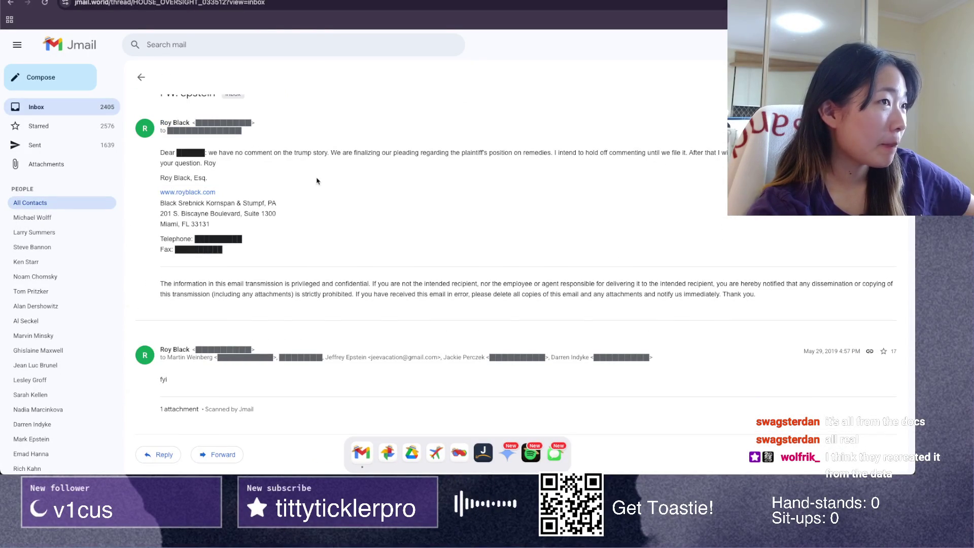
{"action": "scroll", "coordinate": [317, 181], "scroll_direction": "left", "scroll_amount": 5}
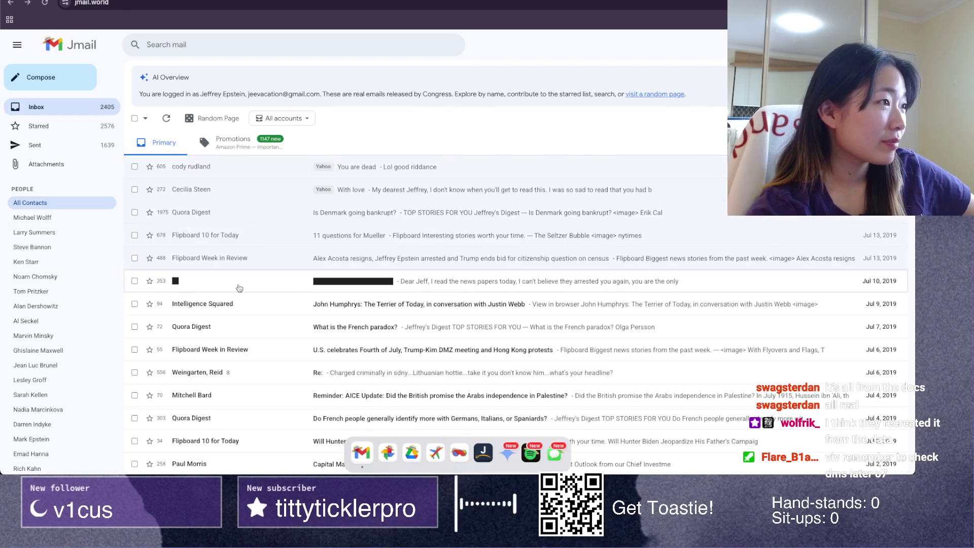
{"action": "left_click", "coordinate": [217, 290]}
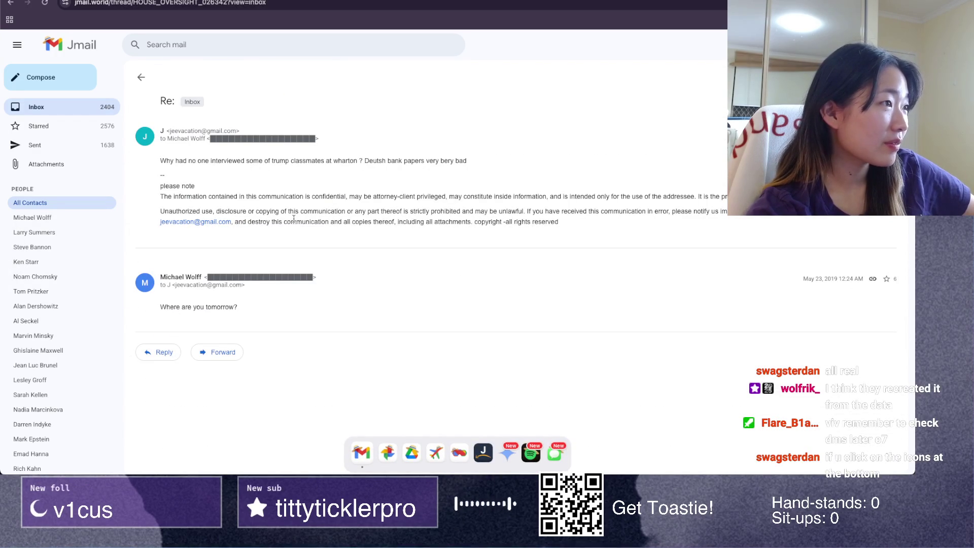
{"action": "scroll", "coordinate": [293, 219], "scroll_direction": "left", "scroll_amount": 5}
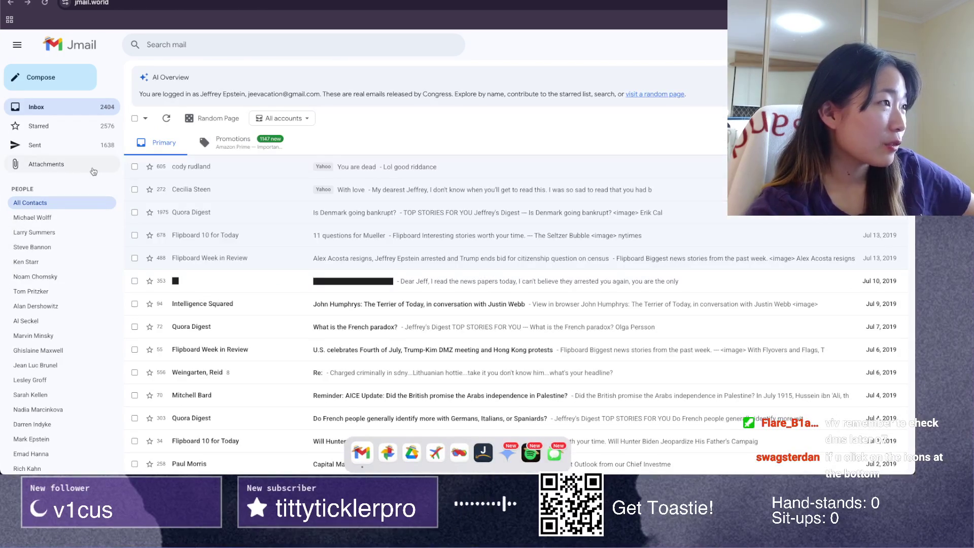
Step: In Sent, open the Reuters lawsuit thread and highlight its confidentiality disclaimer
{"action": "left_click", "coordinate": [65, 146]}
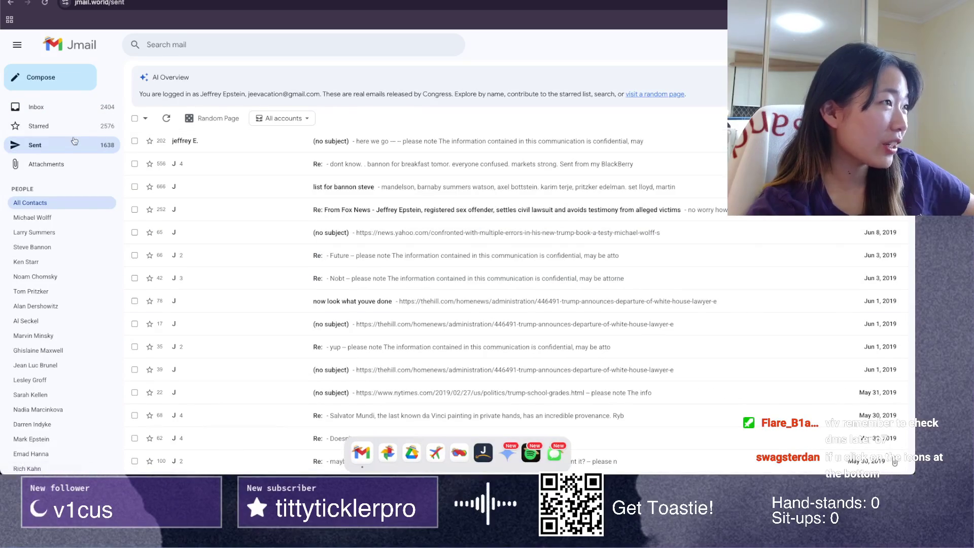
{"action": "left_click", "coordinate": [198, 144]}
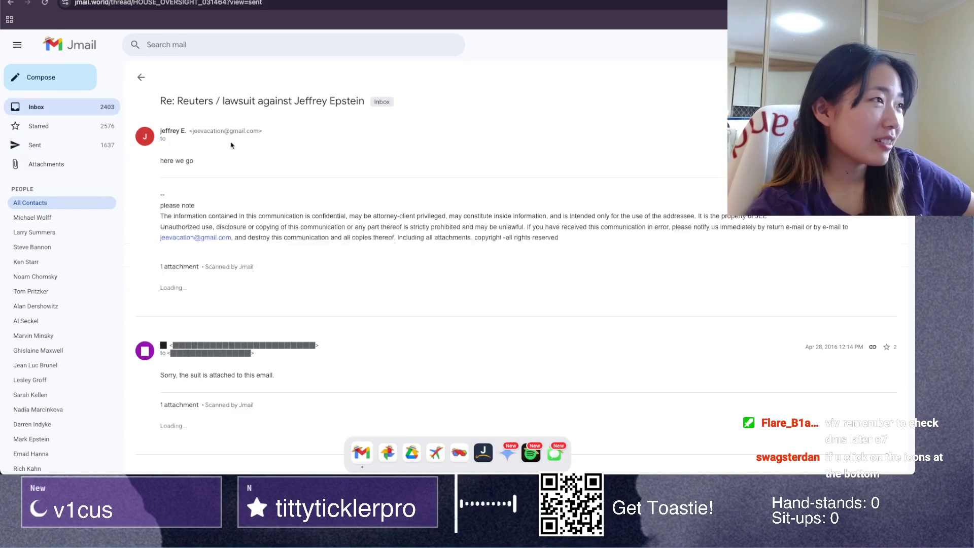
{"action": "triple_click", "coordinate": [231, 225]}
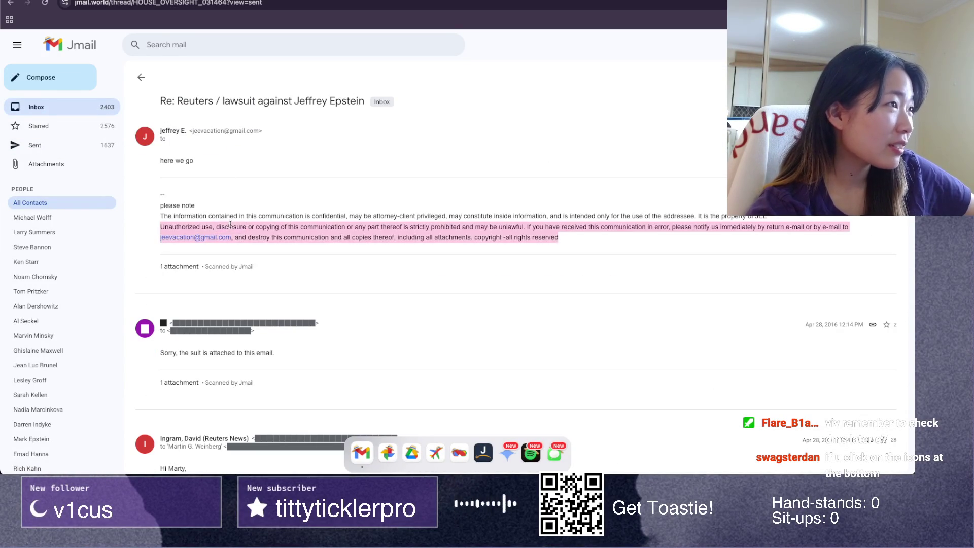
Step: Scroll the thread, go back to Sent, and open the 'Re:' thread about NY on Sunday
{"action": "scroll", "coordinate": [217, 234], "scroll_direction": "down", "scroll_amount": 7}
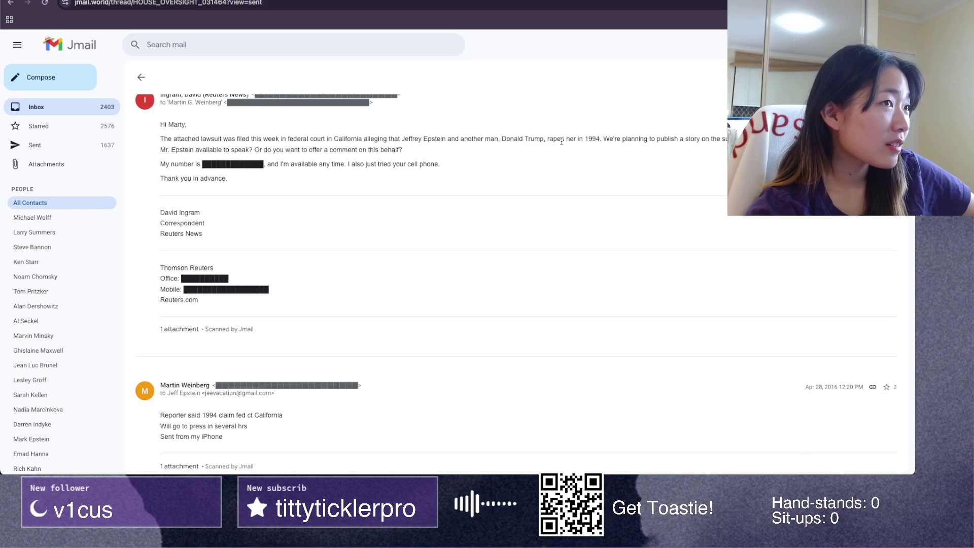
{"action": "scroll", "coordinate": [561, 142], "scroll_direction": "up", "scroll_amount": 1}
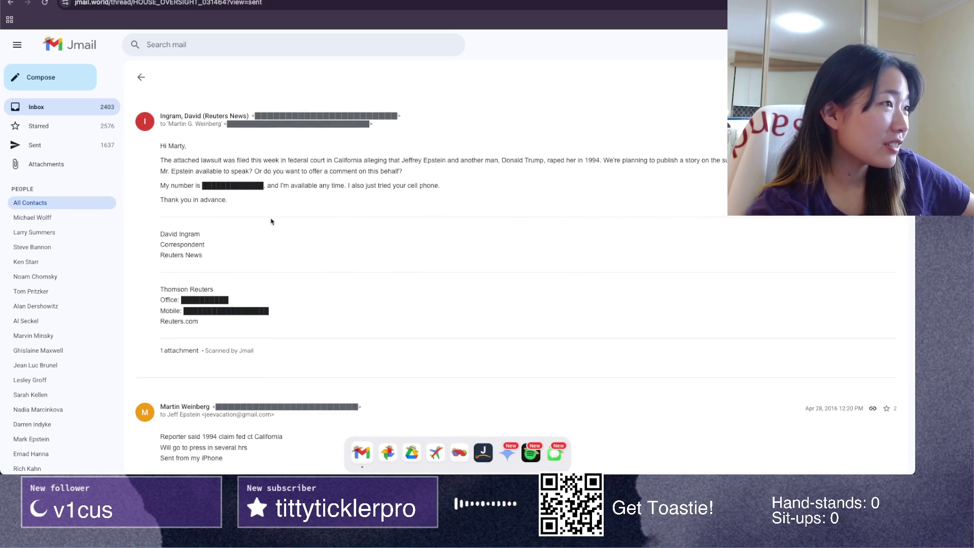
{"action": "scroll", "coordinate": [261, 233], "scroll_direction": "down", "scroll_amount": 2}
{"action": "scroll", "coordinate": [260, 233], "scroll_direction": "down", "scroll_amount": 2}
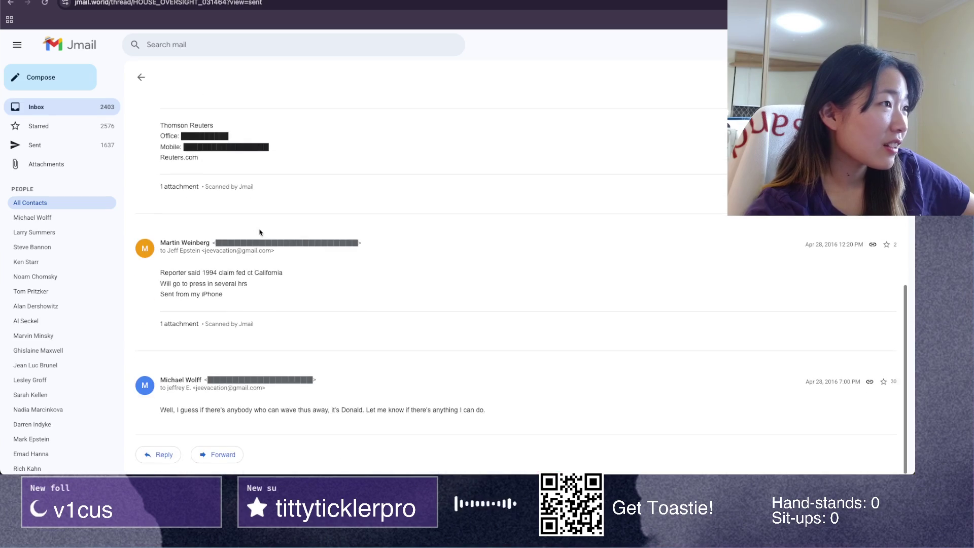
{"action": "scroll", "coordinate": [258, 310], "scroll_direction": "left", "scroll_amount": 5}
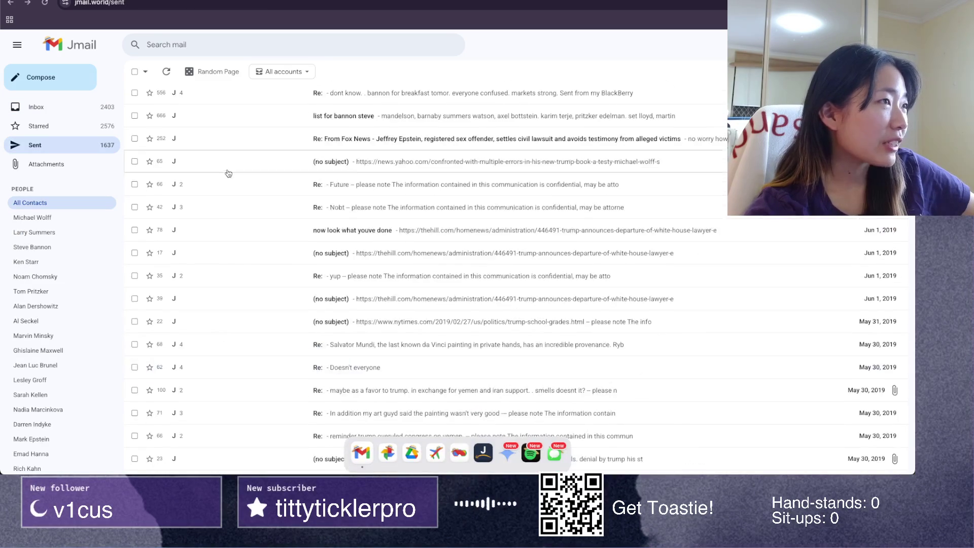
{"action": "left_click", "coordinate": [210, 161]}
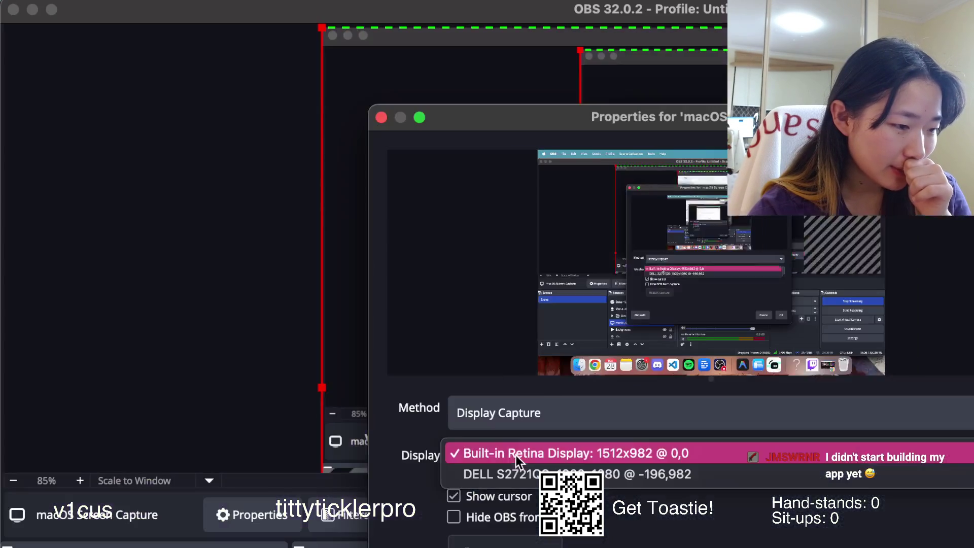
Step: Capture the external DELL display in OBS and bring up the JFlights Flight History page
{"action": "left_click", "coordinate": [520, 472]}
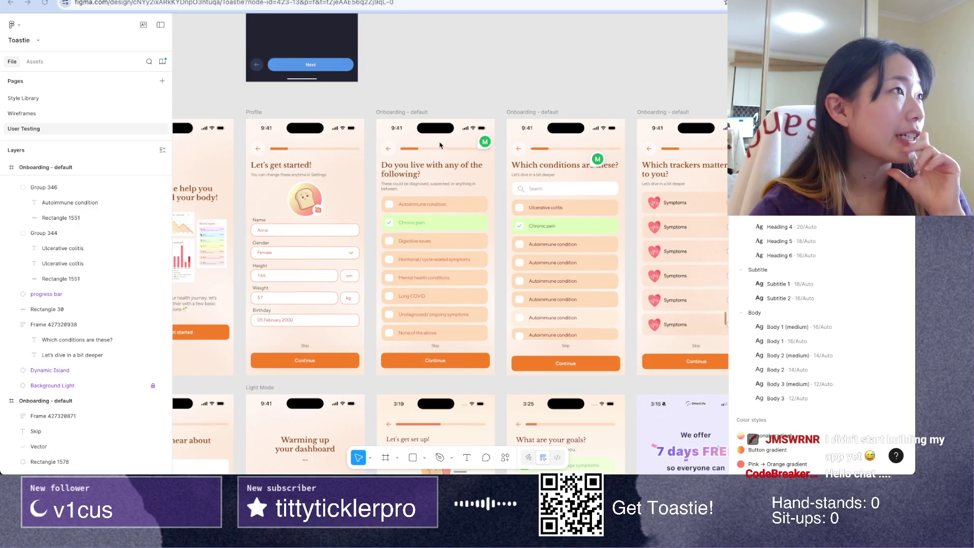
{"action": "key", "text": "ctrl+Up"}
{"action": "left_click", "coordinate": [218, 244]}
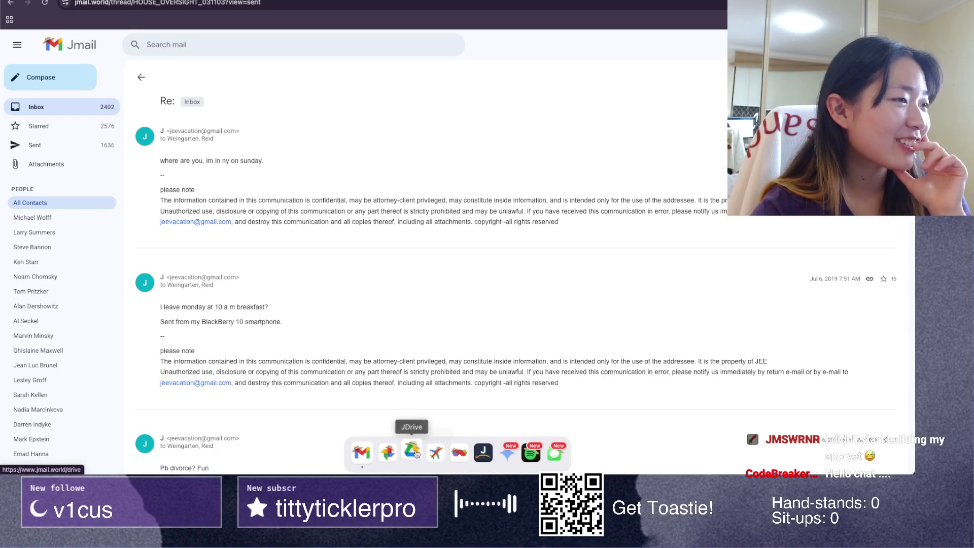
{"action": "left_click", "coordinate": [435, 451]}
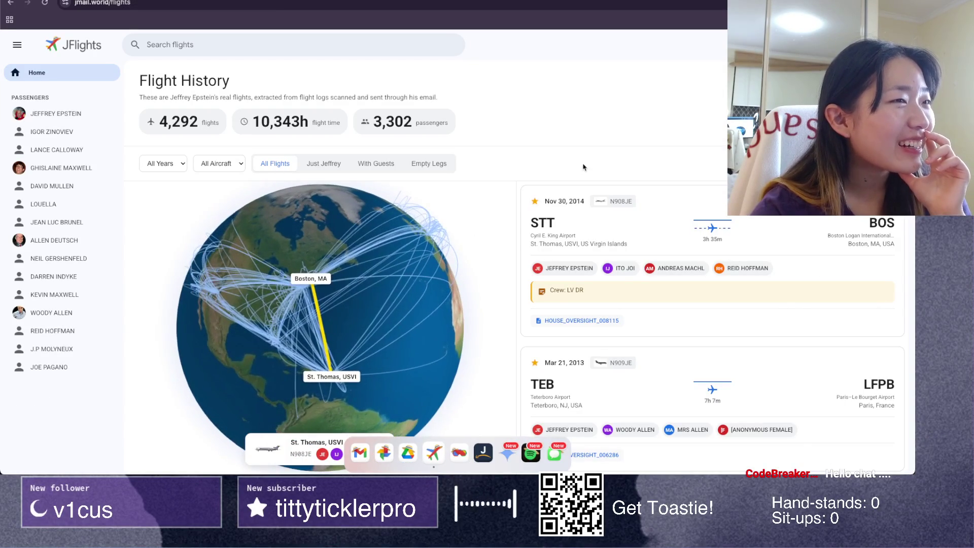
{"action": "left_click_drag", "start_coordinate": [570, 168], "coordinate": [583, 115]}
{"action": "scroll", "coordinate": [616, 203], "scroll_direction": "down", "scroll_amount": 4}
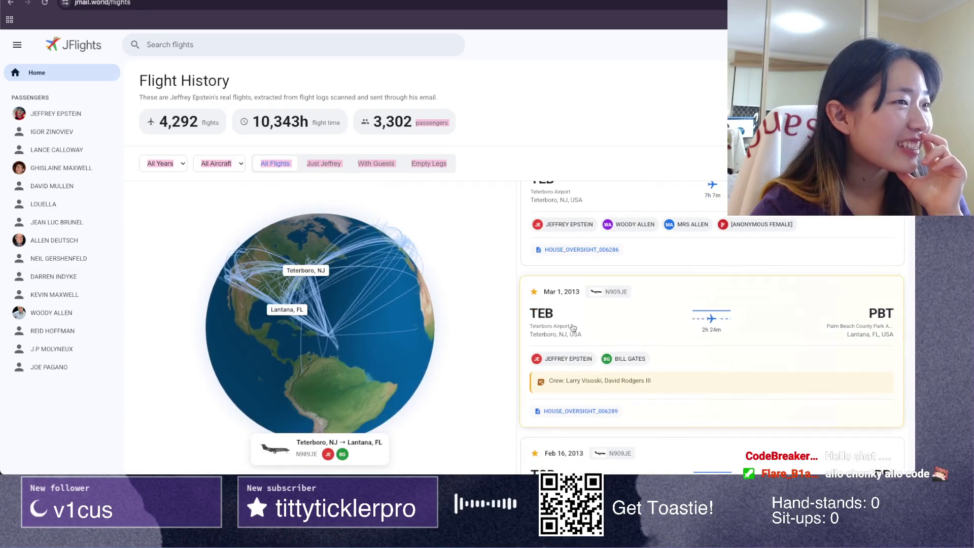
{"action": "scroll", "coordinate": [573, 328], "scroll_direction": "down", "scroll_amount": 5}
{"action": "scroll", "coordinate": [574, 328], "scroll_direction": "down", "scroll_amount": 2}
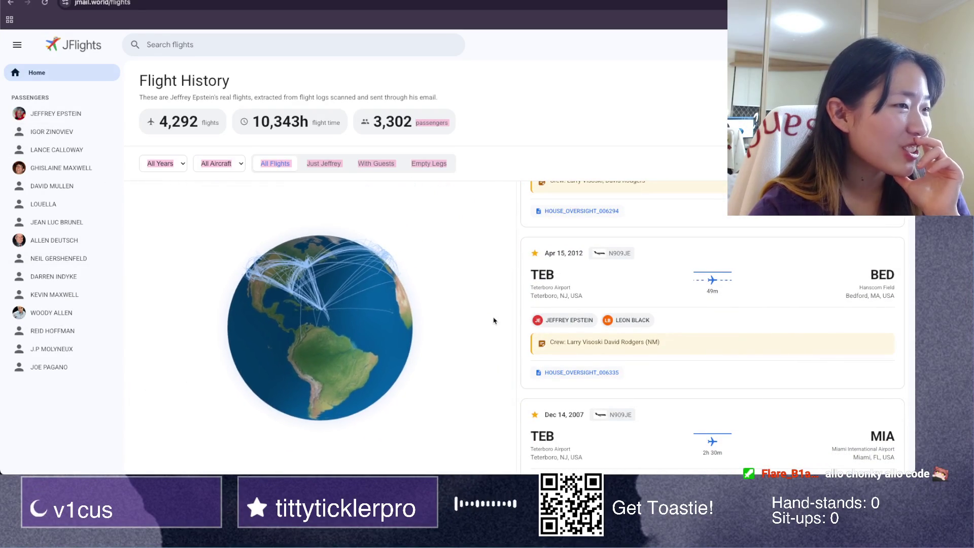
{"action": "scroll", "coordinate": [495, 309], "scroll_direction": "down", "scroll_amount": 3}
{"action": "left_click", "coordinate": [502, 119]}
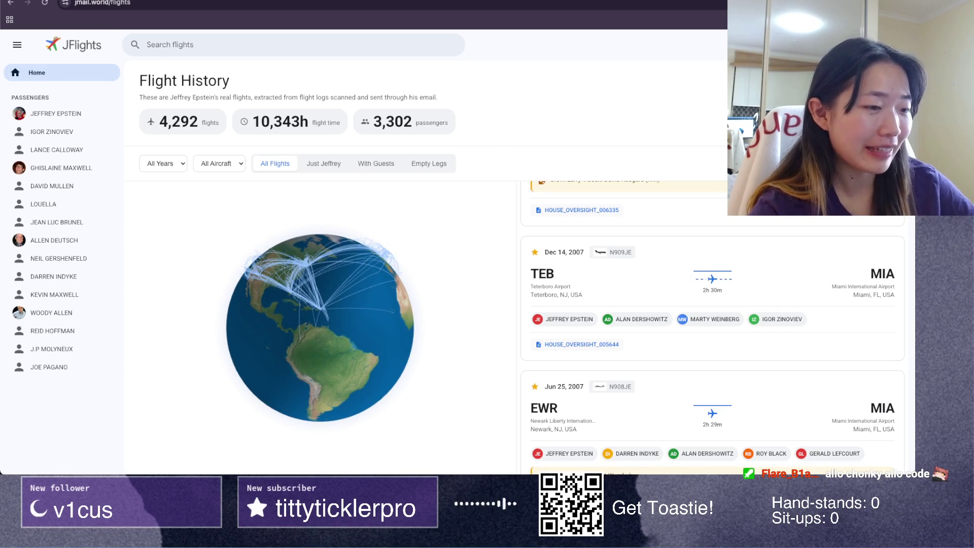
{"action": "scroll", "coordinate": [558, 304], "scroll_direction": "down", "scroll_amount": 5}
{"action": "scroll", "coordinate": [584, 355], "scroll_direction": "down", "scroll_amount": 5}
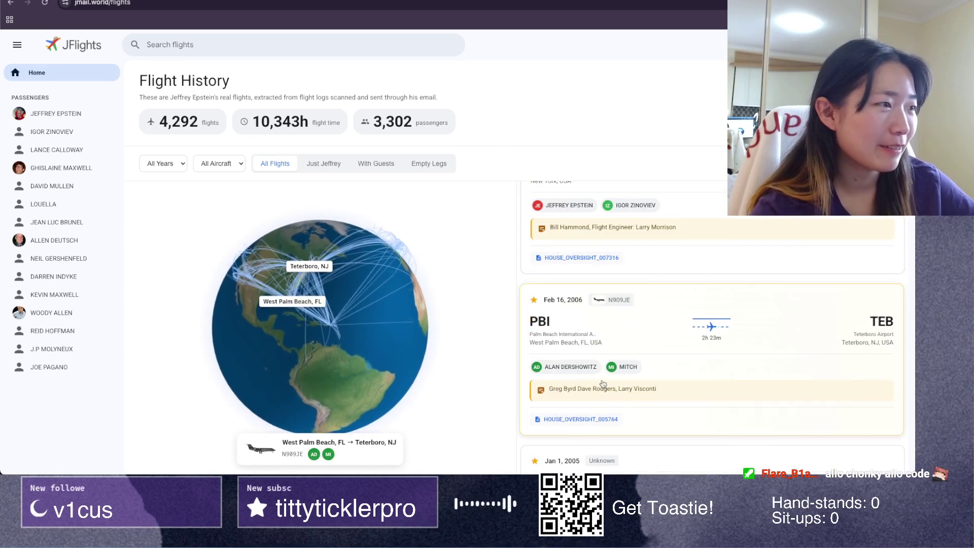
{"action": "scroll", "coordinate": [603, 384], "scroll_direction": "down", "scroll_amount": 5}
{"action": "scroll", "coordinate": [603, 384], "scroll_direction": "down", "scroll_amount": 1}
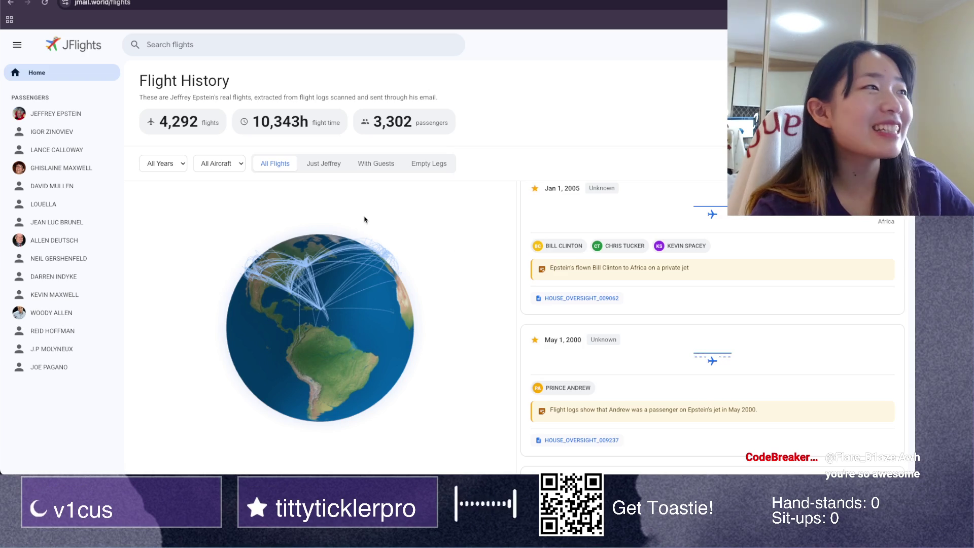
{"action": "mouse_move", "coordinate": [386, 472]}
{"action": "left_click", "coordinate": [484, 452]}
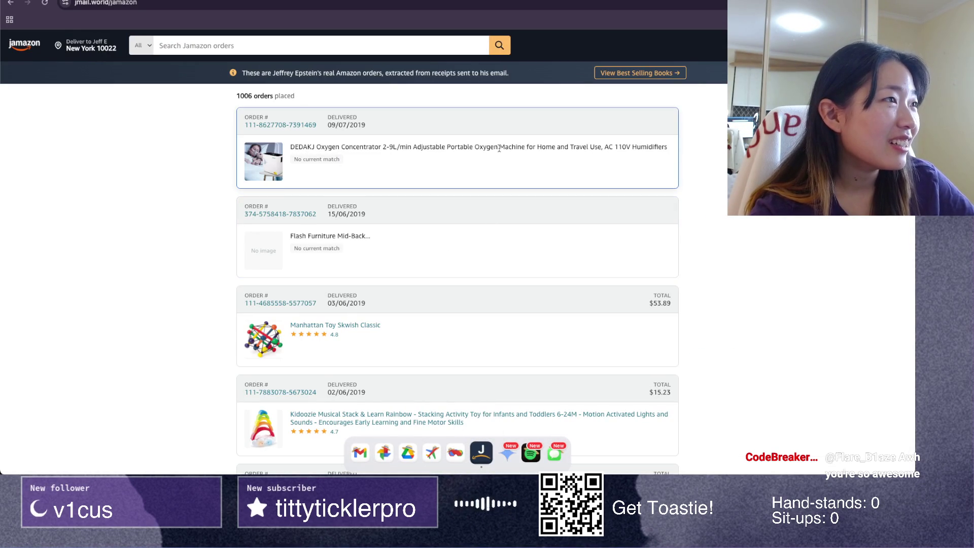
Step: Scroll down through the past orders in the Jamazon order history
{"action": "scroll", "coordinate": [325, 153], "scroll_direction": "up", "scroll_amount": 5}
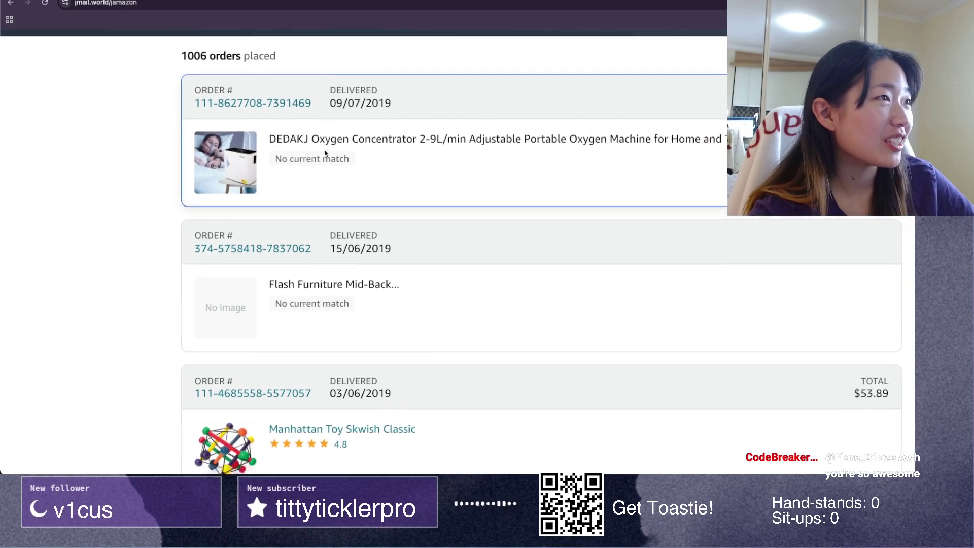
{"action": "scroll", "coordinate": [325, 153], "scroll_direction": "down", "scroll_amount": 2}
{"action": "scroll", "coordinate": [395, 203], "scroll_direction": "down", "scroll_amount": 2}
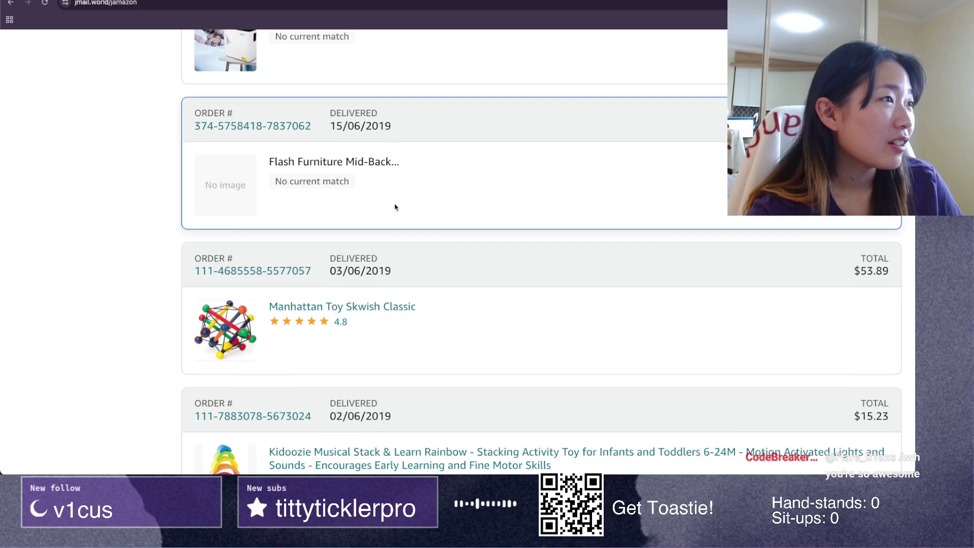
{"action": "scroll", "coordinate": [395, 207], "scroll_direction": "down", "scroll_amount": 3}
{"action": "scroll", "coordinate": [395, 207], "scroll_direction": "down", "scroll_amount": 1}
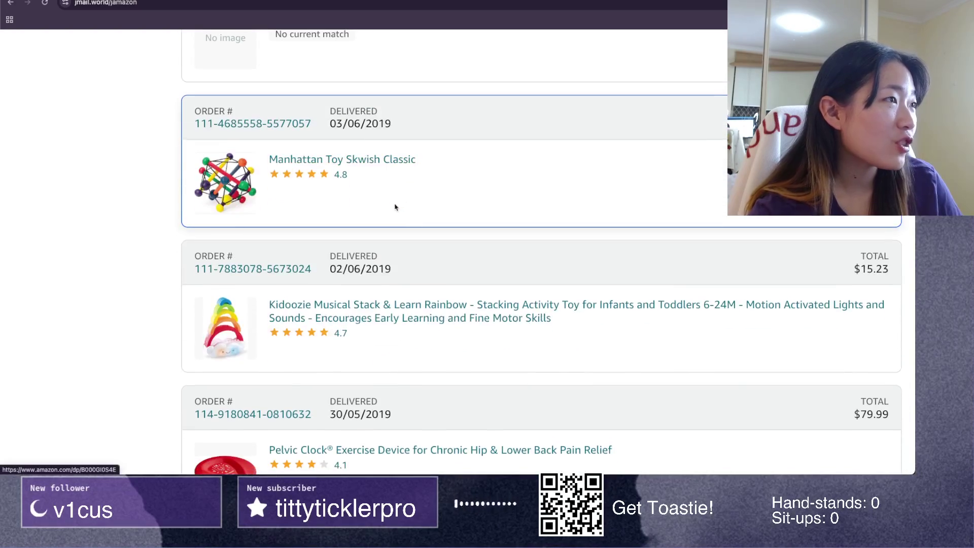
{"action": "scroll", "coordinate": [414, 197], "scroll_direction": "down", "scroll_amount": 1}
{"action": "scroll", "coordinate": [414, 198], "scroll_direction": "down", "scroll_amount": 1}
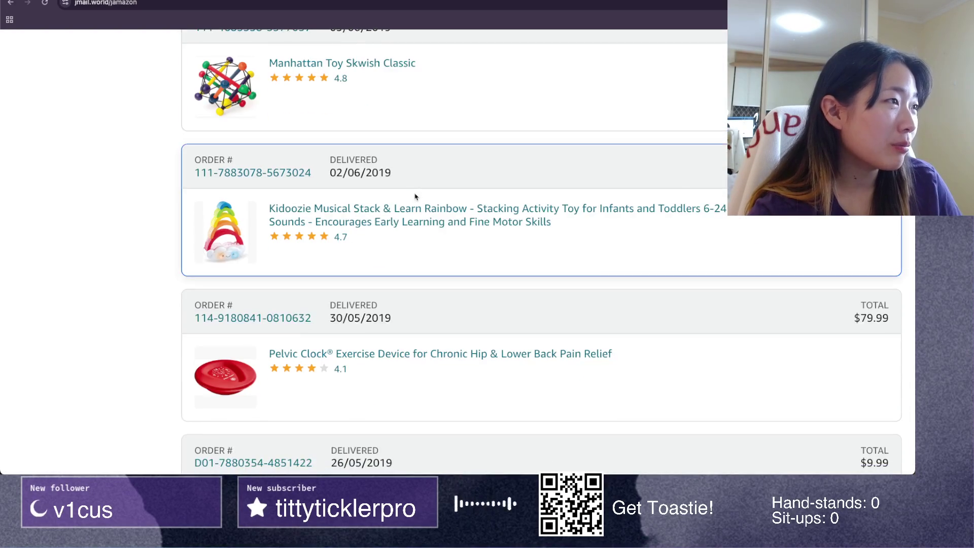
{"action": "scroll", "coordinate": [415, 197], "scroll_direction": "down", "scroll_amount": 2}
{"action": "scroll", "coordinate": [425, 265], "scroll_direction": "down", "scroll_amount": 2}
{"action": "scroll", "coordinate": [425, 265], "scroll_direction": "down", "scroll_amount": 1}
{"action": "scroll", "coordinate": [424, 266], "scroll_direction": "down", "scroll_amount": 1}
{"action": "scroll", "coordinate": [425, 267], "scroll_direction": "down", "scroll_amount": 2}
{"action": "scroll", "coordinate": [425, 266], "scroll_direction": "down", "scroll_amount": 2}
{"action": "scroll", "coordinate": [425, 266], "scroll_direction": "down", "scroll_amount": 2}
{"action": "scroll", "coordinate": [425, 267], "scroll_direction": "down", "scroll_amount": 1}
{"action": "scroll", "coordinate": [425, 266], "scroll_direction": "right", "scroll_amount": 1}
{"action": "scroll", "coordinate": [425, 266], "scroll_direction": "up", "scroll_amount": 1}
{"action": "scroll", "coordinate": [425, 266], "scroll_direction": "down", "scroll_amount": 1}
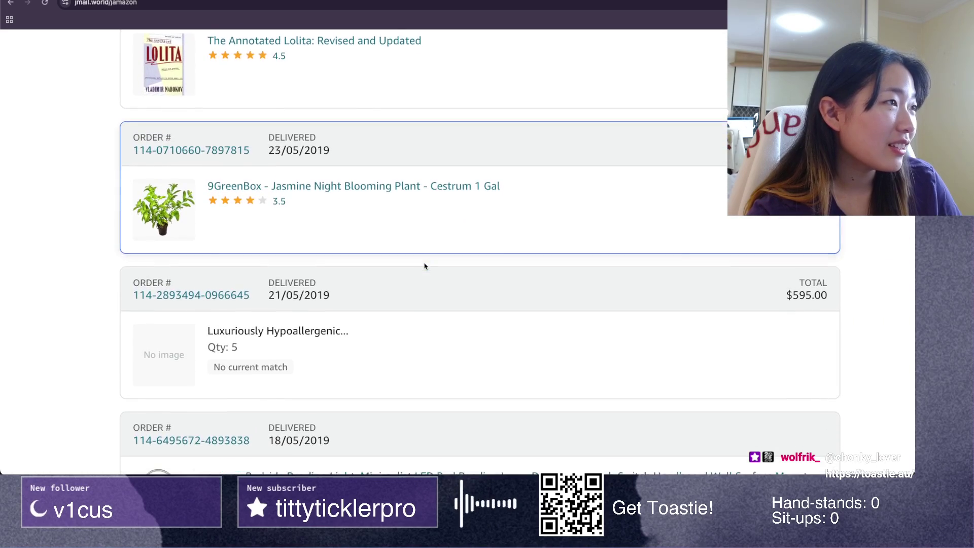
{"action": "scroll", "coordinate": [425, 266], "scroll_direction": "down", "scroll_amount": 2}
{"action": "scroll", "coordinate": [424, 266], "scroll_direction": "down", "scroll_amount": 2}
{"action": "scroll", "coordinate": [425, 267], "scroll_direction": "down", "scroll_amount": 3}
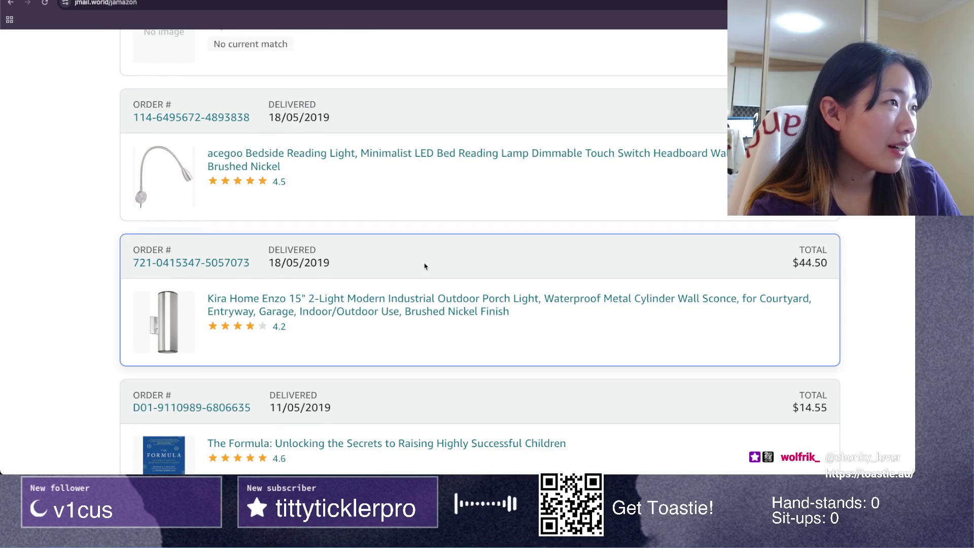
{"action": "scroll", "coordinate": [425, 266], "scroll_direction": "down", "scroll_amount": 1}
{"action": "scroll", "coordinate": [425, 267], "scroll_direction": "down", "scroll_amount": 3}
{"action": "scroll", "coordinate": [424, 266], "scroll_direction": "down", "scroll_amount": 2}
{"action": "scroll", "coordinate": [425, 266], "scroll_direction": "down", "scroll_amount": 1}
{"action": "scroll", "coordinate": [425, 266], "scroll_direction": "down", "scroll_amount": 2}
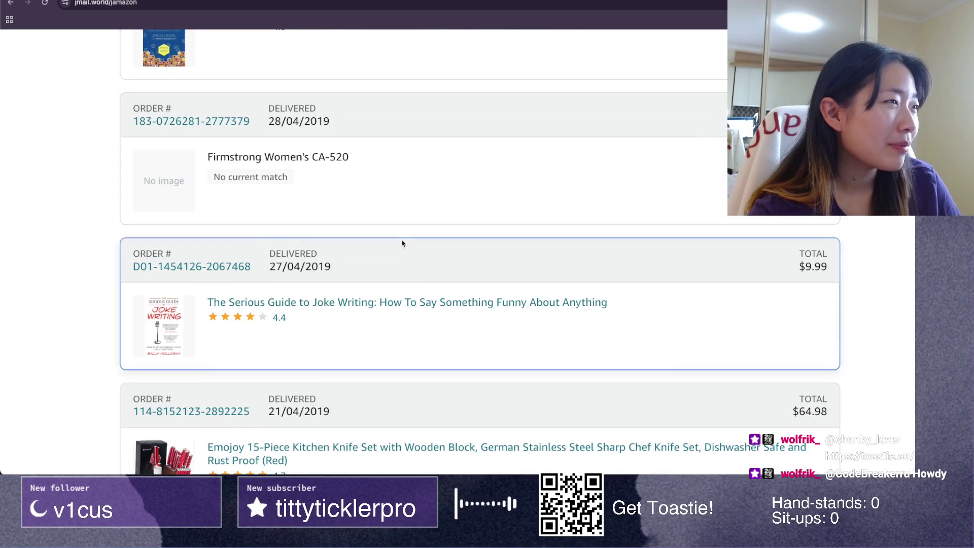
{"action": "scroll", "coordinate": [406, 262], "scroll_direction": "down", "scroll_amount": 1}
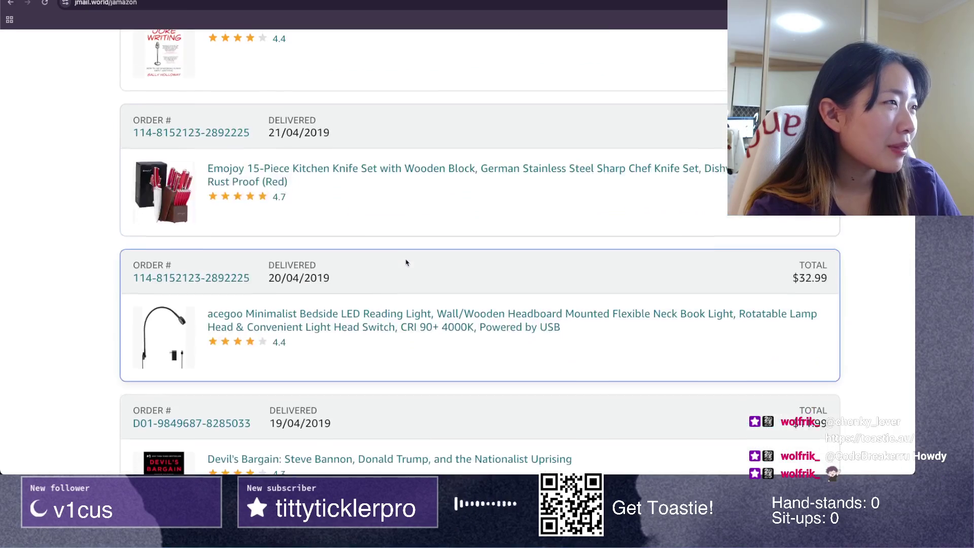
{"action": "scroll", "coordinate": [406, 262], "scroll_direction": "down", "scroll_amount": 2}
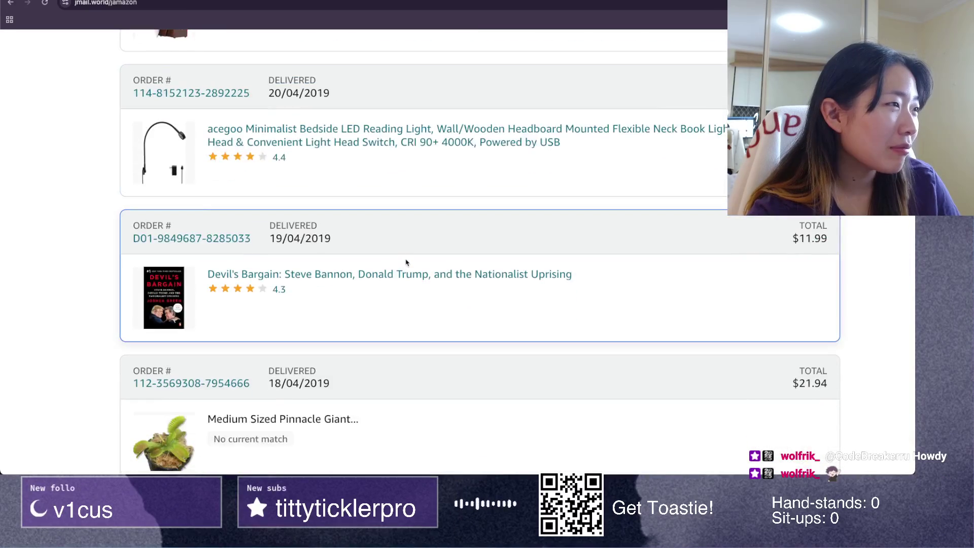
{"action": "scroll", "coordinate": [406, 263], "scroll_direction": "down", "scroll_amount": 2}
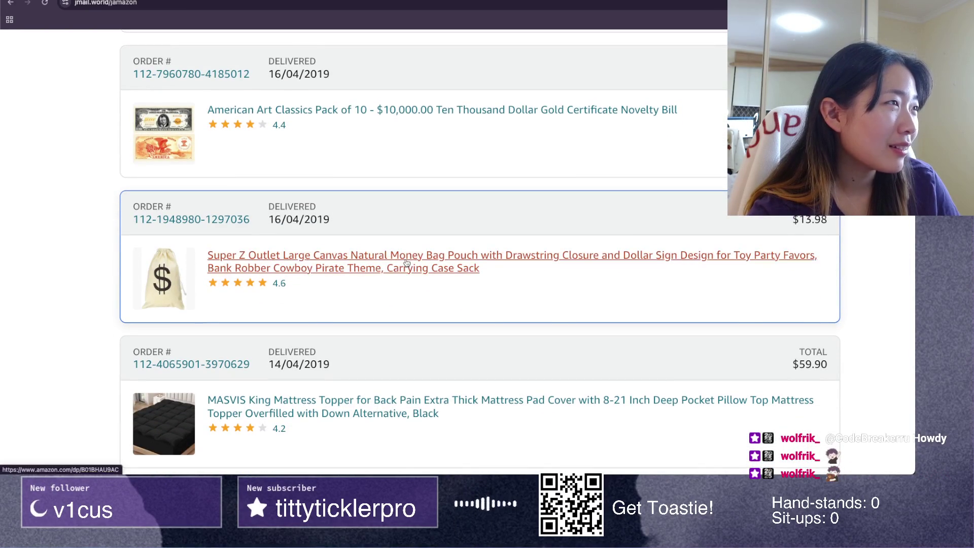
{"action": "scroll", "coordinate": [406, 262], "scroll_direction": "down", "scroll_amount": 2}
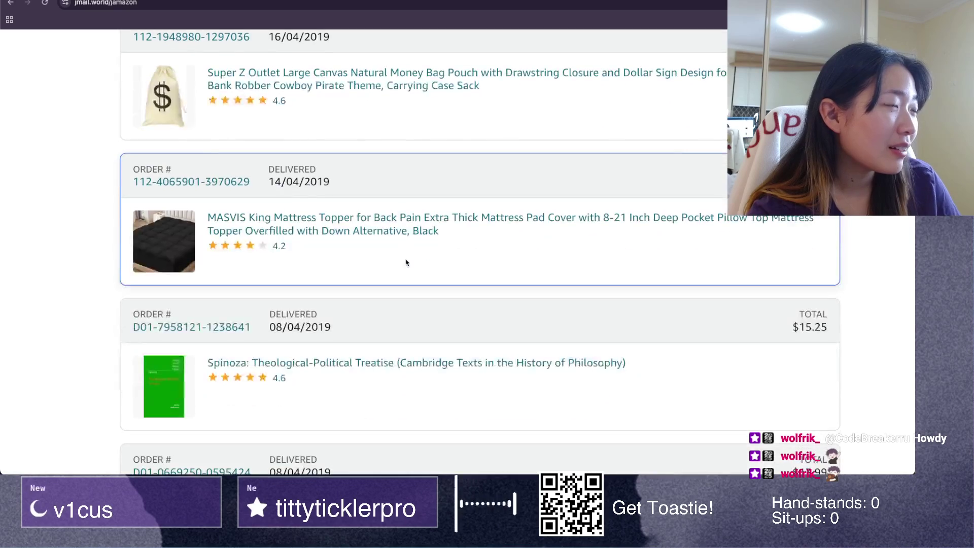
{"action": "scroll", "coordinate": [406, 262], "scroll_direction": "down", "scroll_amount": 4}
{"action": "scroll", "coordinate": [406, 262], "scroll_direction": "down", "scroll_amount": 2}
{"action": "scroll", "coordinate": [406, 263], "scroll_direction": "down", "scroll_amount": 2}
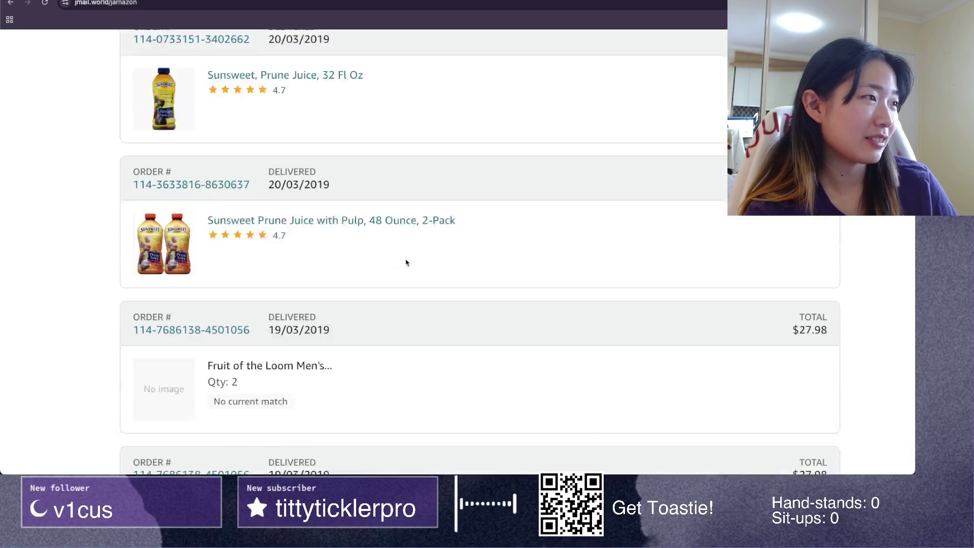
{"action": "scroll", "coordinate": [406, 262], "scroll_direction": "down", "scroll_amount": 3}
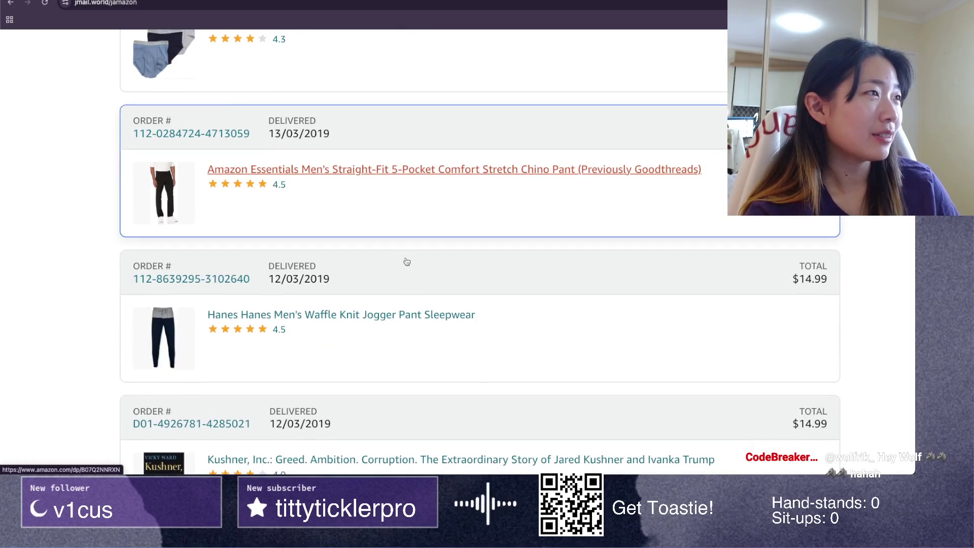
{"action": "scroll", "coordinate": [406, 262], "scroll_direction": "down", "scroll_amount": 2}
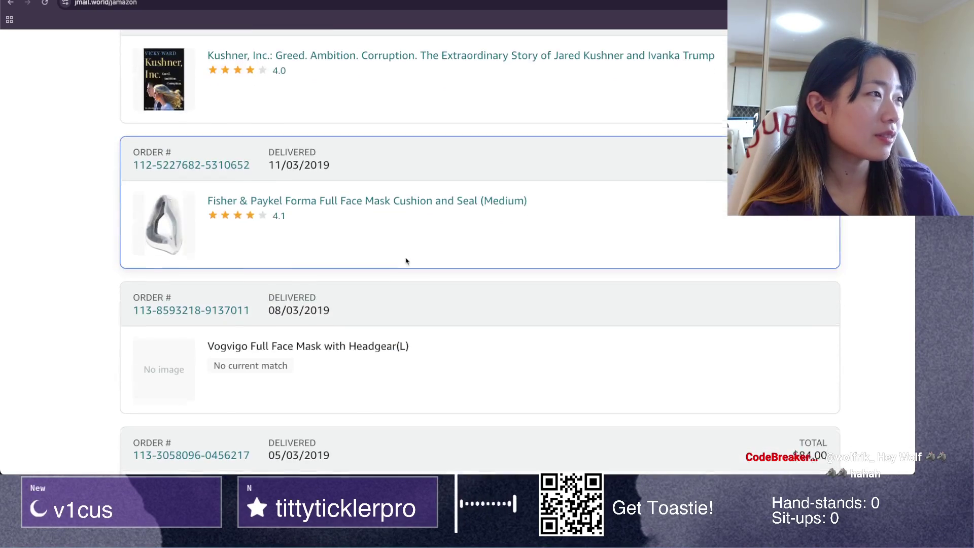
{"action": "scroll", "coordinate": [406, 262], "scroll_direction": "down", "scroll_amount": 2}
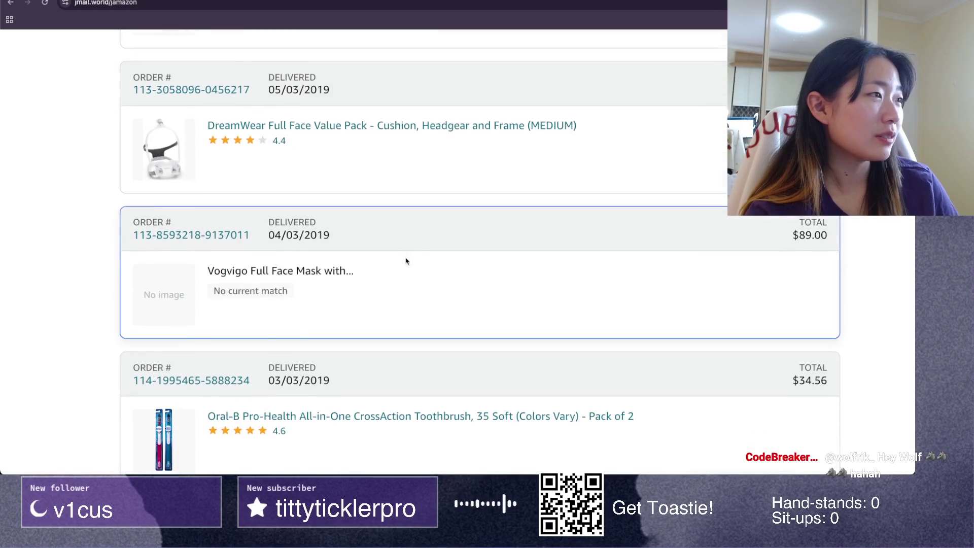
{"action": "scroll", "coordinate": [405, 261], "scroll_direction": "down", "scroll_amount": 3}
{"action": "scroll", "coordinate": [406, 261], "scroll_direction": "down", "scroll_amount": 2}
{"action": "scroll", "coordinate": [406, 262], "scroll_direction": "down", "scroll_amount": 2}
{"action": "scroll", "coordinate": [406, 261], "scroll_direction": "down", "scroll_amount": 1}
{"action": "scroll", "coordinate": [406, 262], "scroll_direction": "down", "scroll_amount": 5}
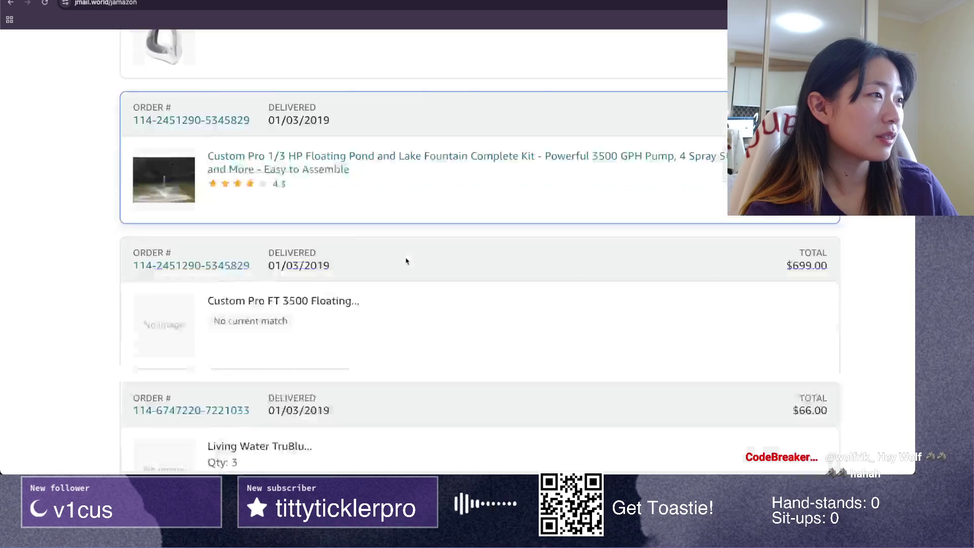
{"action": "scroll", "coordinate": [406, 261], "scroll_direction": "down", "scroll_amount": 2}
{"action": "scroll", "coordinate": [406, 261], "scroll_direction": "down", "scroll_amount": 1}
{"action": "scroll", "coordinate": [406, 261], "scroll_direction": "down", "scroll_amount": 2}
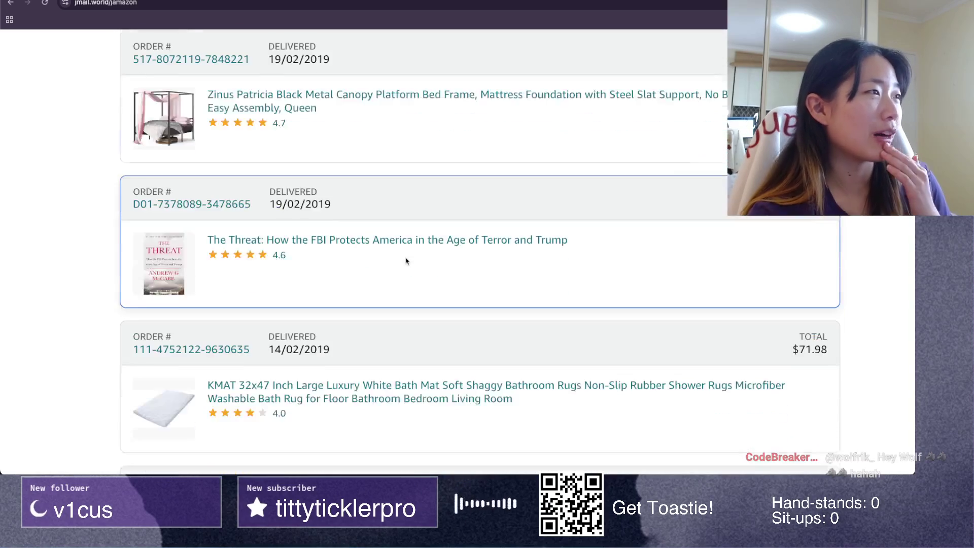
{"action": "scroll", "coordinate": [406, 261], "scroll_direction": "down", "scroll_amount": 3}
{"action": "scroll", "coordinate": [406, 261], "scroll_direction": "down", "scroll_amount": 3}
{"action": "scroll", "coordinate": [406, 261], "scroll_direction": "down", "scroll_amount": 3}
{"action": "scroll", "coordinate": [405, 261], "scroll_direction": "down", "scroll_amount": 2}
{"action": "scroll", "coordinate": [406, 261], "scroll_direction": "down", "scroll_amount": 2}
{"action": "scroll", "coordinate": [406, 261], "scroll_direction": "down", "scroll_amount": 3}
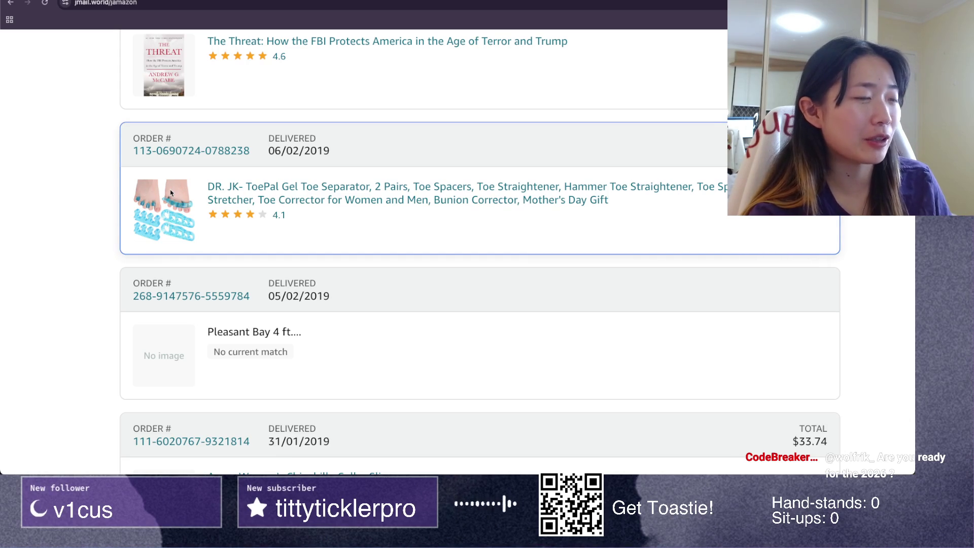
{"action": "scroll", "coordinate": [171, 193], "scroll_direction": "down", "scroll_amount": 6}
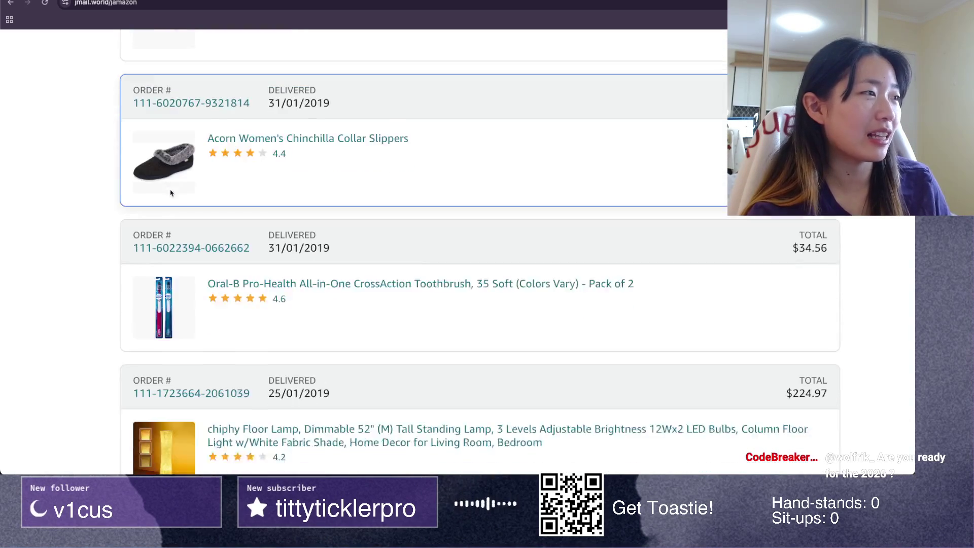
{"action": "scroll", "coordinate": [170, 193], "scroll_direction": "down", "scroll_amount": 1}
{"action": "scroll", "coordinate": [171, 193], "scroll_direction": "down", "scroll_amount": 1}
{"action": "scroll", "coordinate": [194, 184], "scroll_direction": "down", "scroll_amount": 2}
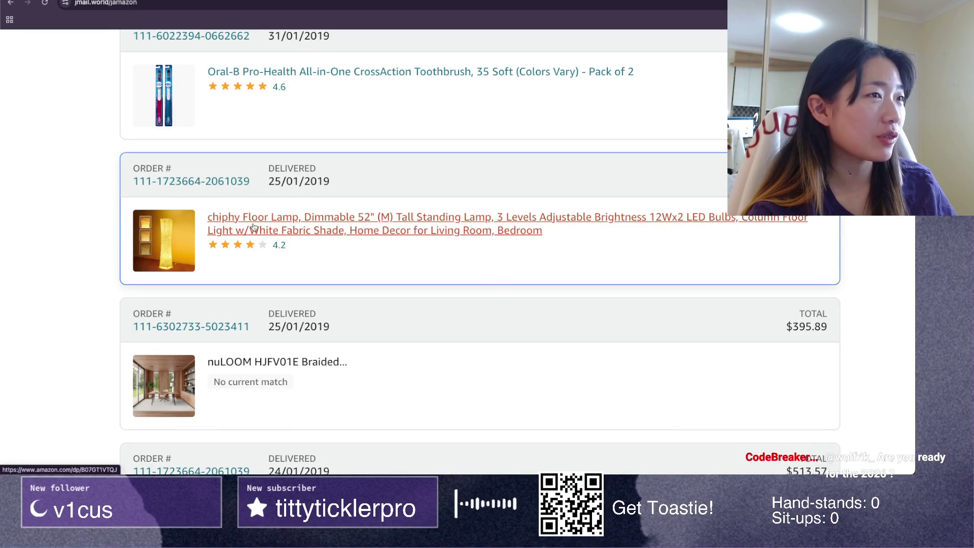
Step: Open the floor lamp product page in a new tab, then return to the order history
{"action": "right_click", "coordinate": [257, 222]}
{"action": "left_click", "coordinate": [266, 229]}
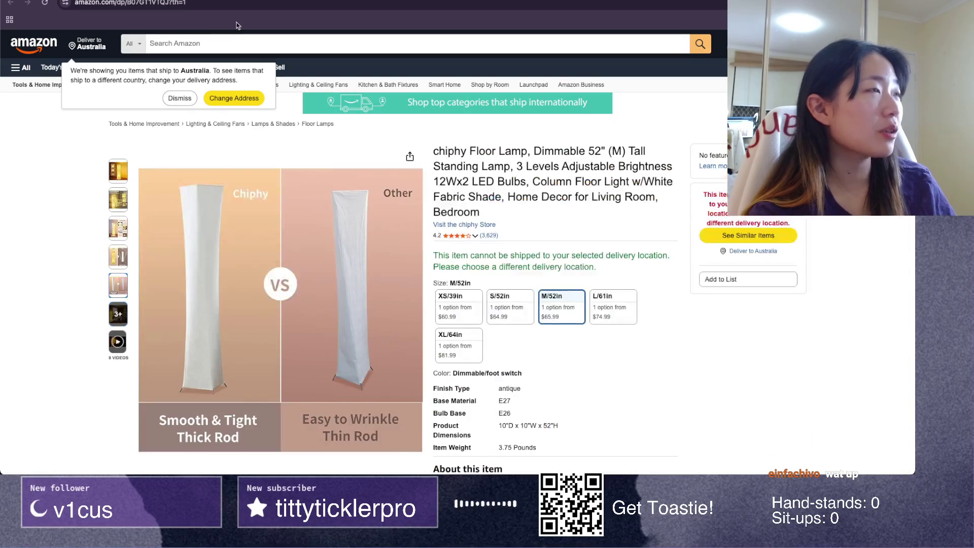
{"action": "key", "text": "ctrl+Tab"}
Step: Scroll further down to the 08/11/2018 book orders, then bring up the Toastie Figma file
{"action": "scroll", "coordinate": [211, 229], "scroll_direction": "down", "scroll_amount": 1}
{"action": "scroll", "coordinate": [211, 228], "scroll_direction": "down", "scroll_amount": 5}
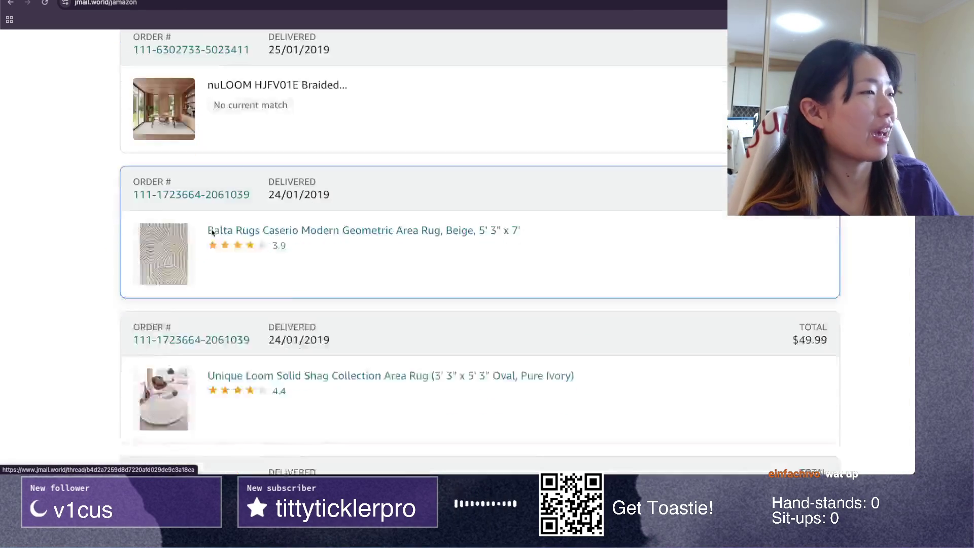
{"action": "scroll", "coordinate": [218, 213], "scroll_direction": "down", "scroll_amount": 2}
{"action": "scroll", "coordinate": [362, 288], "scroll_direction": "down", "scroll_amount": 3}
{"action": "scroll", "coordinate": [362, 284], "scroll_direction": "down", "scroll_amount": 3}
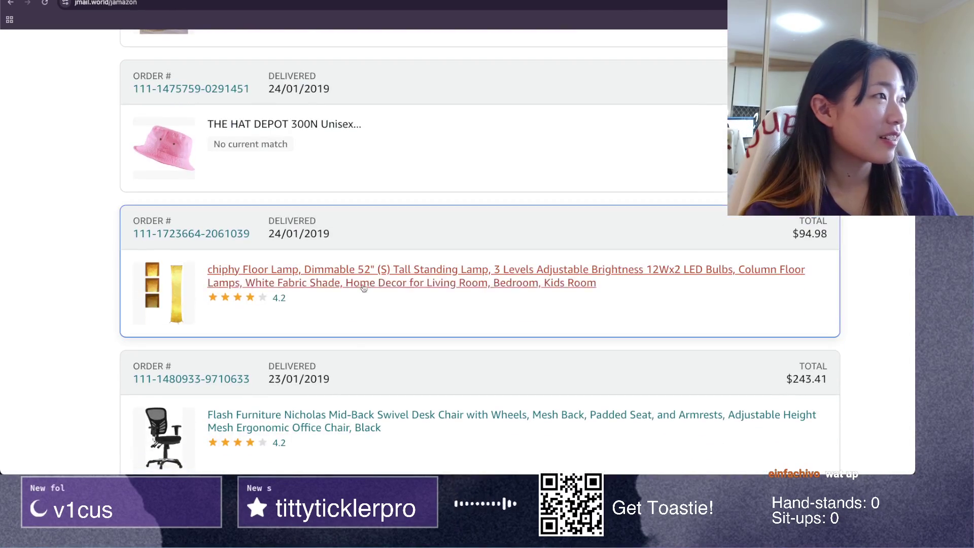
{"action": "scroll", "coordinate": [199, 117], "scroll_direction": "up", "scroll_amount": 3}
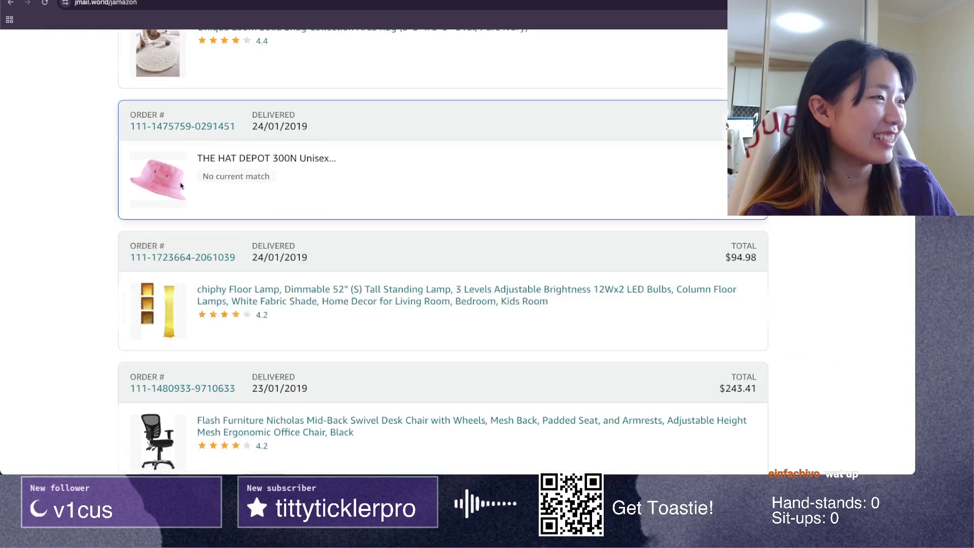
{"action": "scroll", "coordinate": [181, 187], "scroll_direction": "down", "scroll_amount": 3}
{"action": "scroll", "coordinate": [243, 240], "scroll_direction": "down", "scroll_amount": 5}
{"action": "scroll", "coordinate": [243, 241], "scroll_direction": "up", "scroll_amount": 2}
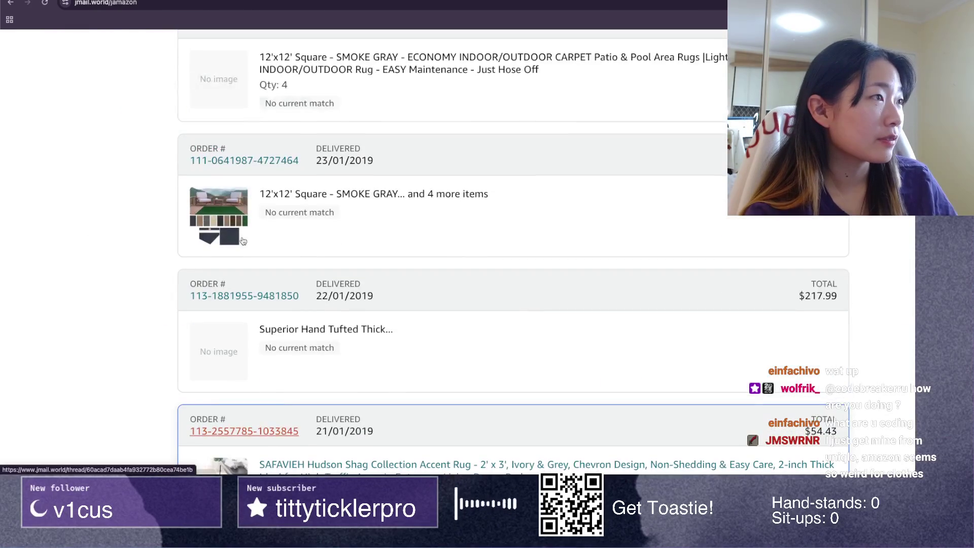
{"action": "scroll", "coordinate": [243, 241], "scroll_direction": "down", "scroll_amount": 6}
{"action": "scroll", "coordinate": [242, 241], "scroll_direction": "down", "scroll_amount": 2}
{"action": "scroll", "coordinate": [242, 241], "scroll_direction": "down", "scroll_amount": 4}
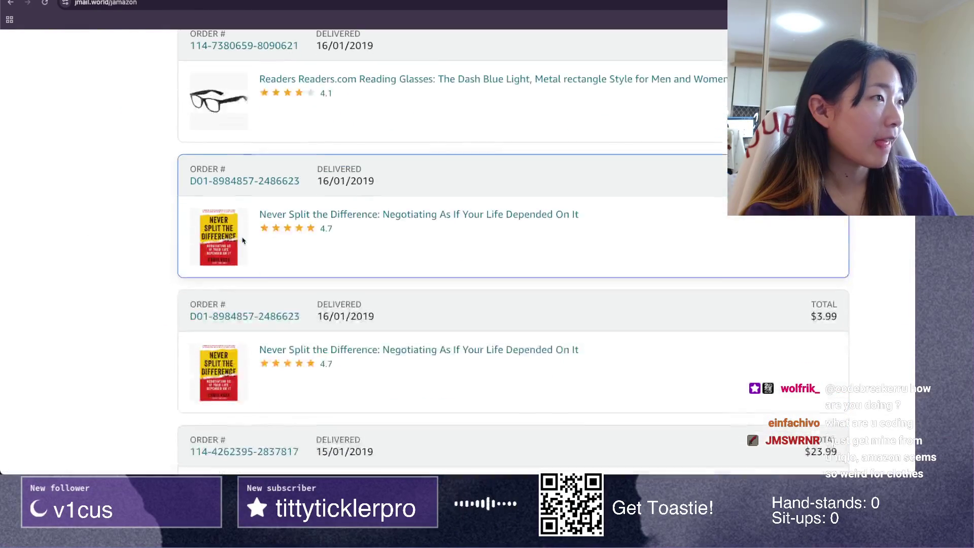
{"action": "scroll", "coordinate": [242, 240], "scroll_direction": "down", "scroll_amount": 1}
{"action": "scroll", "coordinate": [242, 241], "scroll_direction": "down", "scroll_amount": 5}
{"action": "scroll", "coordinate": [242, 241], "scroll_direction": "down", "scroll_amount": 1}
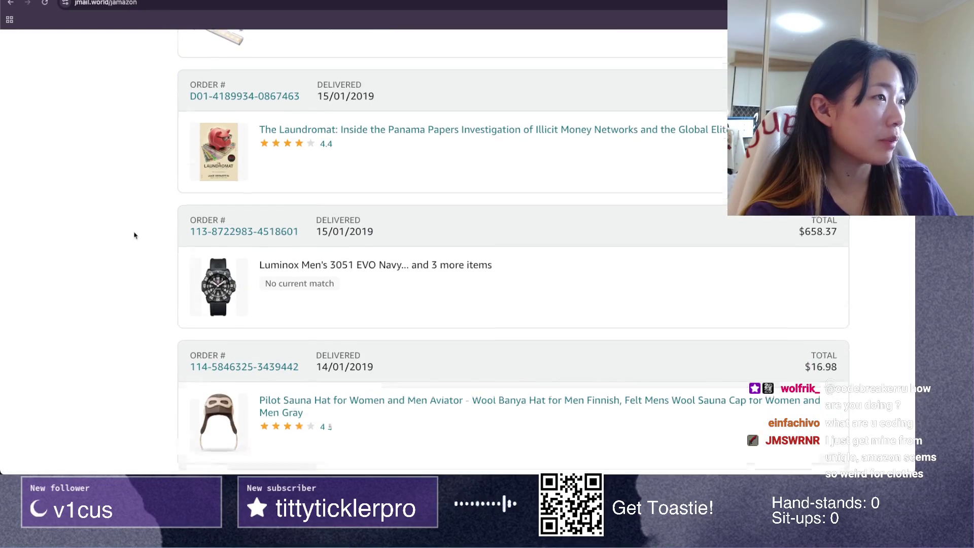
{"action": "scroll", "coordinate": [135, 234], "scroll_direction": "down", "scroll_amount": 2}
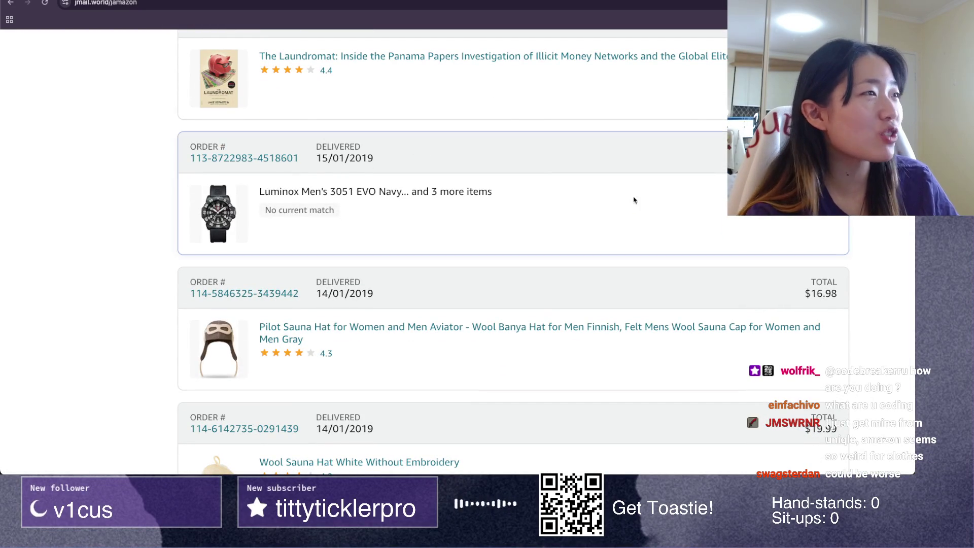
{"action": "scroll", "coordinate": [531, 206], "scroll_direction": "down", "scroll_amount": 5}
{"action": "scroll", "coordinate": [531, 209], "scroll_direction": "down", "scroll_amount": 1}
{"action": "scroll", "coordinate": [531, 209], "scroll_direction": "down", "scroll_amount": 3}
{"action": "scroll", "coordinate": [532, 209], "scroll_direction": "down", "scroll_amount": 3}
{"action": "scroll", "coordinate": [532, 209], "scroll_direction": "down", "scroll_amount": 3}
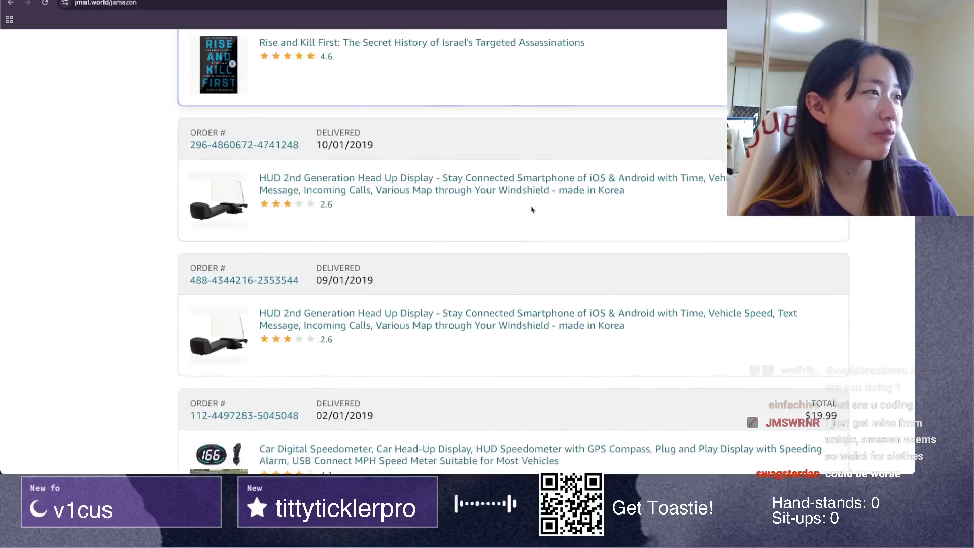
{"action": "scroll", "coordinate": [531, 210], "scroll_direction": "down", "scroll_amount": 2}
{"action": "scroll", "coordinate": [531, 209], "scroll_direction": "down", "scroll_amount": 3}
{"action": "scroll", "coordinate": [531, 209], "scroll_direction": "down", "scroll_amount": 1}
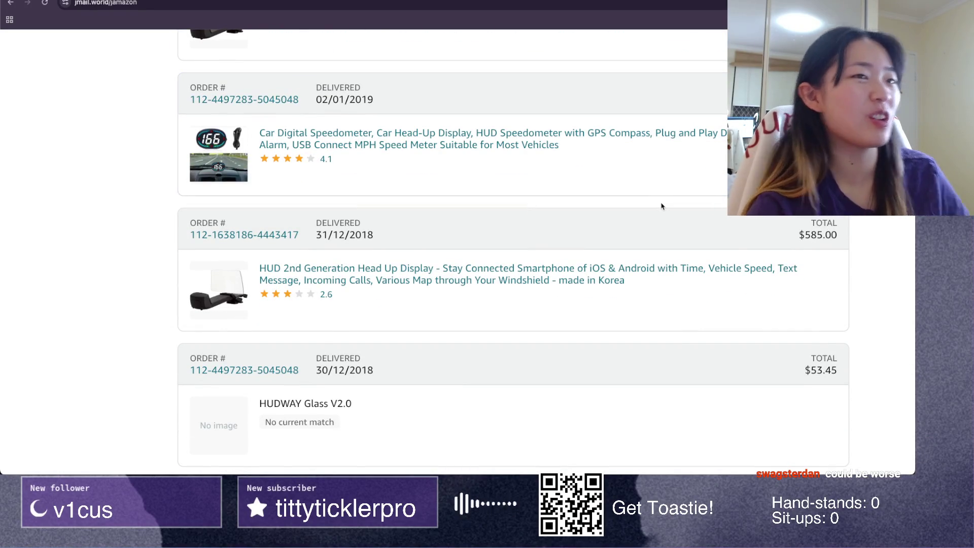
{"action": "scroll", "coordinate": [662, 206], "scroll_direction": "down", "scroll_amount": 2}
{"action": "scroll", "coordinate": [663, 206], "scroll_direction": "down", "scroll_amount": 2}
{"action": "scroll", "coordinate": [662, 206], "scroll_direction": "down", "scroll_amount": 2}
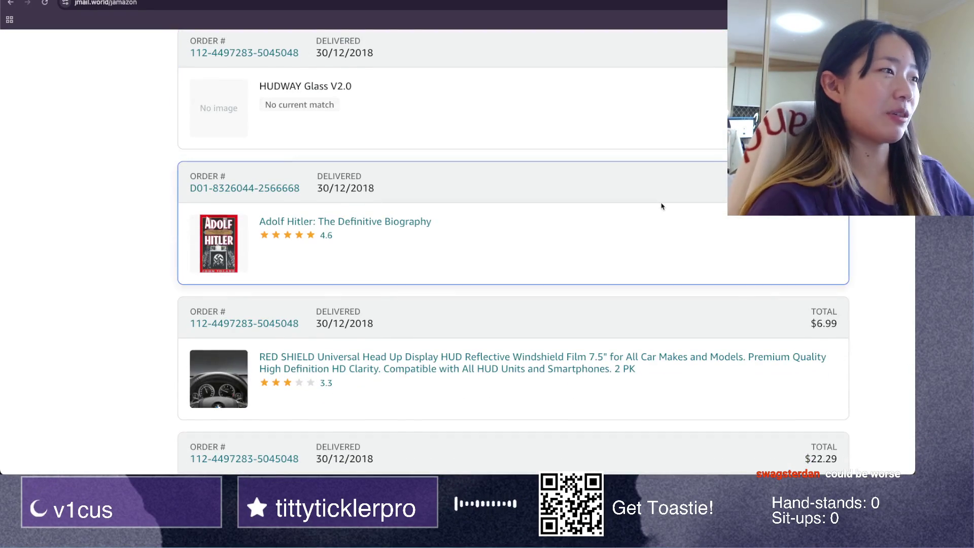
{"action": "scroll", "coordinate": [662, 206], "scroll_direction": "down", "scroll_amount": 3}
{"action": "scroll", "coordinate": [662, 206], "scroll_direction": "down", "scroll_amount": 3}
{"action": "scroll", "coordinate": [662, 206], "scroll_direction": "down", "scroll_amount": 3}
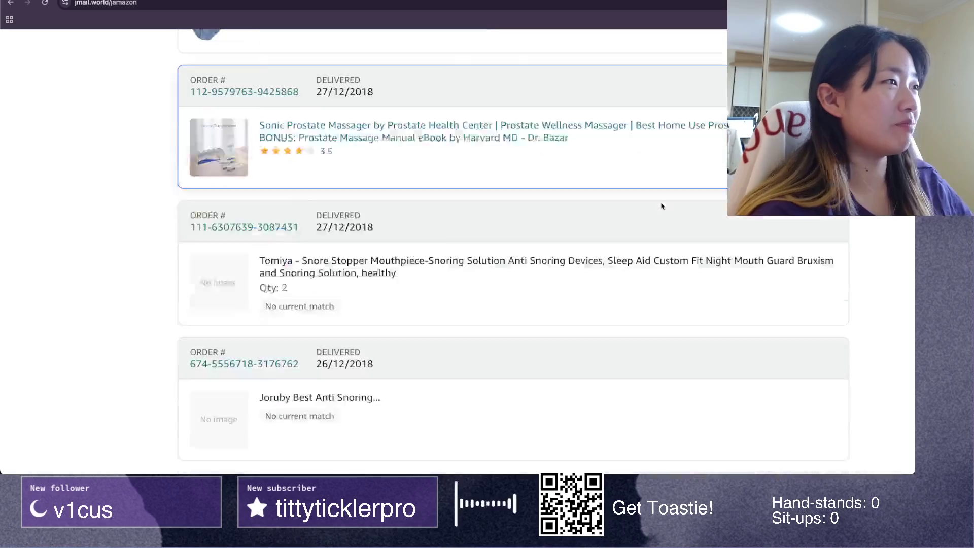
{"action": "scroll", "coordinate": [662, 206], "scroll_direction": "down", "scroll_amount": 2}
{"action": "scroll", "coordinate": [662, 206], "scroll_direction": "up", "scroll_amount": 2}
{"action": "scroll", "coordinate": [662, 206], "scroll_direction": "down", "scroll_amount": 1}
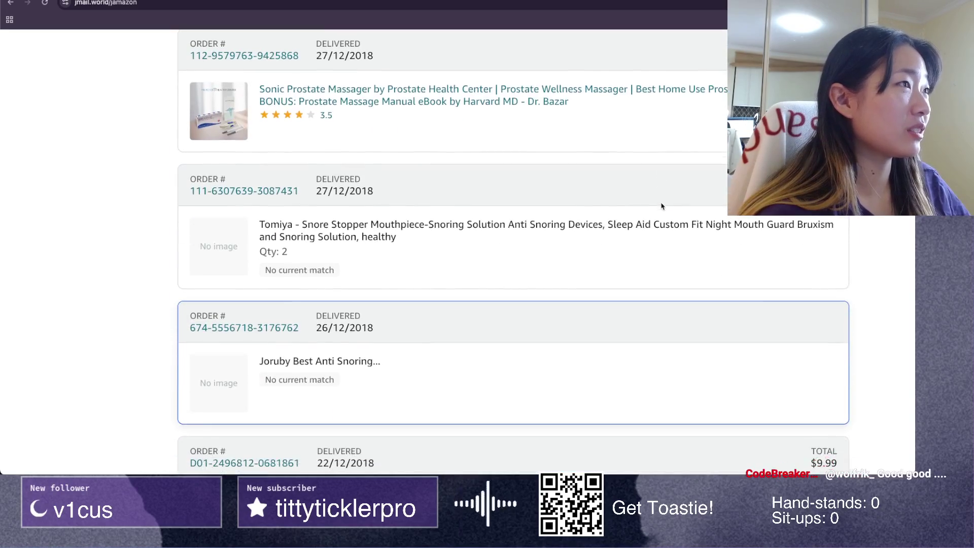
{"action": "scroll", "coordinate": [663, 206], "scroll_direction": "down", "scroll_amount": 3}
{"action": "scroll", "coordinate": [662, 206], "scroll_direction": "down", "scroll_amount": 3}
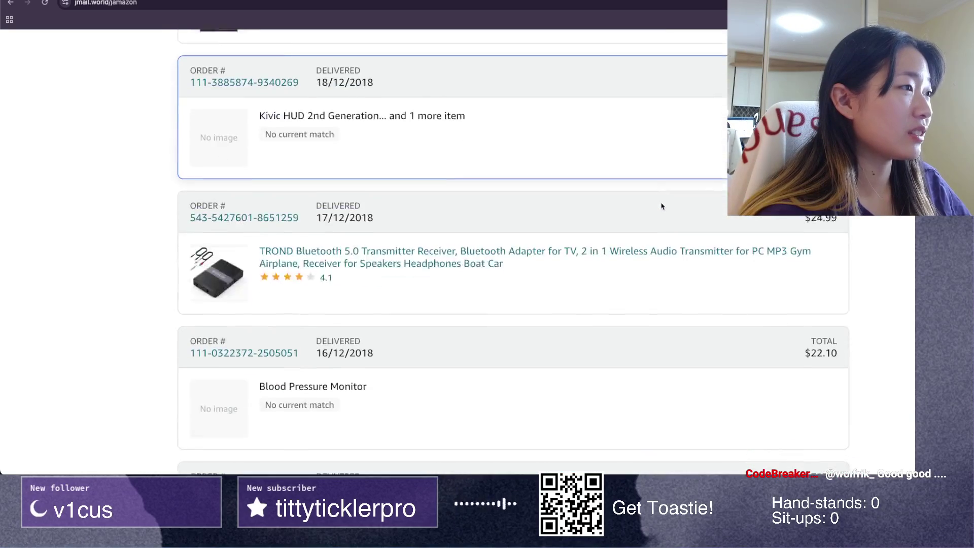
{"action": "scroll", "coordinate": [662, 206], "scroll_direction": "down", "scroll_amount": 2}
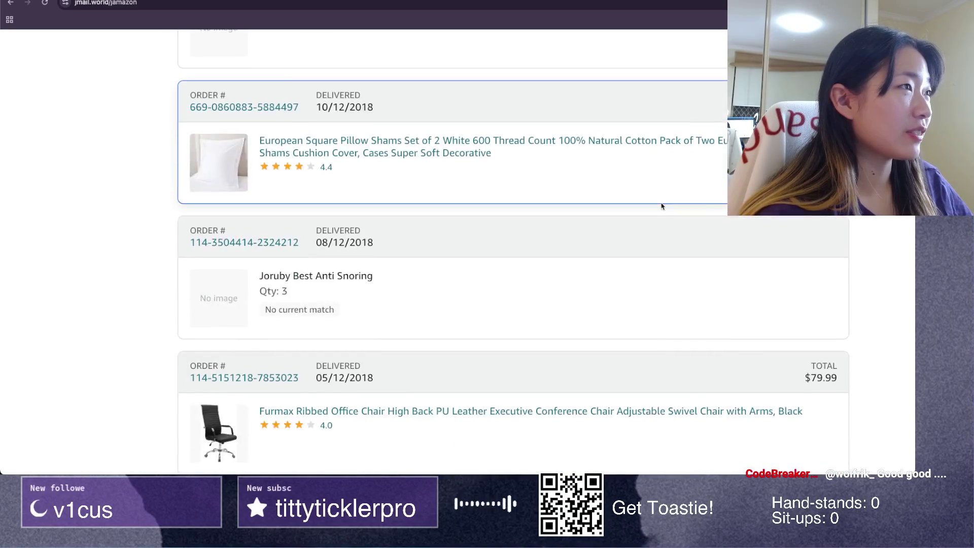
{"action": "scroll", "coordinate": [663, 206], "scroll_direction": "down", "scroll_amount": 4}
{"action": "scroll", "coordinate": [662, 206], "scroll_direction": "down", "scroll_amount": 3}
{"action": "scroll", "coordinate": [662, 206], "scroll_direction": "down", "scroll_amount": 2}
{"action": "scroll", "coordinate": [662, 206], "scroll_direction": "down", "scroll_amount": 3}
{"action": "scroll", "coordinate": [662, 206], "scroll_direction": "down", "scroll_amount": 4}
{"action": "scroll", "coordinate": [662, 206], "scroll_direction": "down", "scroll_amount": 4}
{"action": "scroll", "coordinate": [662, 206], "scroll_direction": "down", "scroll_amount": 4}
{"action": "scroll", "coordinate": [663, 206], "scroll_direction": "down", "scroll_amount": 1}
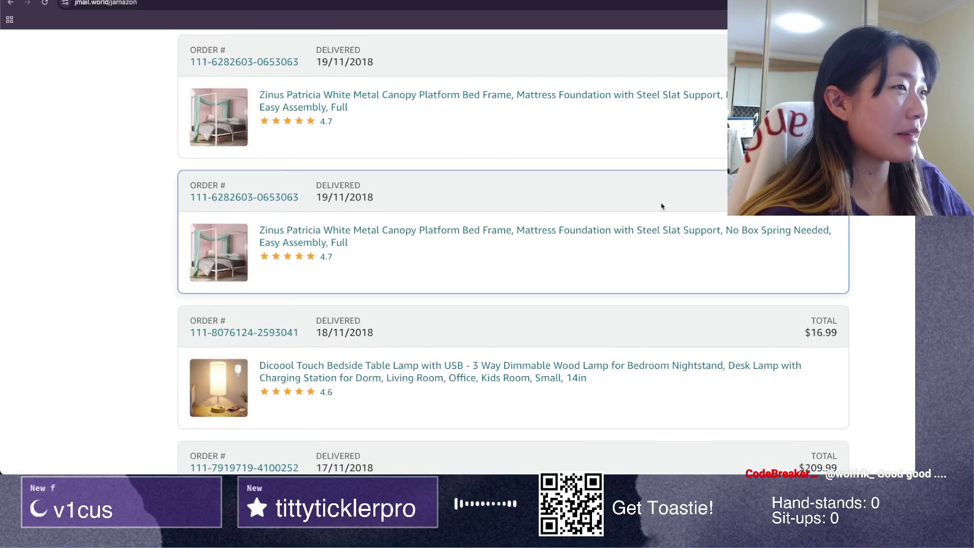
{"action": "scroll", "coordinate": [662, 206], "scroll_direction": "down", "scroll_amount": 1}
{"action": "scroll", "coordinate": [662, 206], "scroll_direction": "down", "scroll_amount": 3}
{"action": "scroll", "coordinate": [662, 206], "scroll_direction": "down", "scroll_amount": 2}
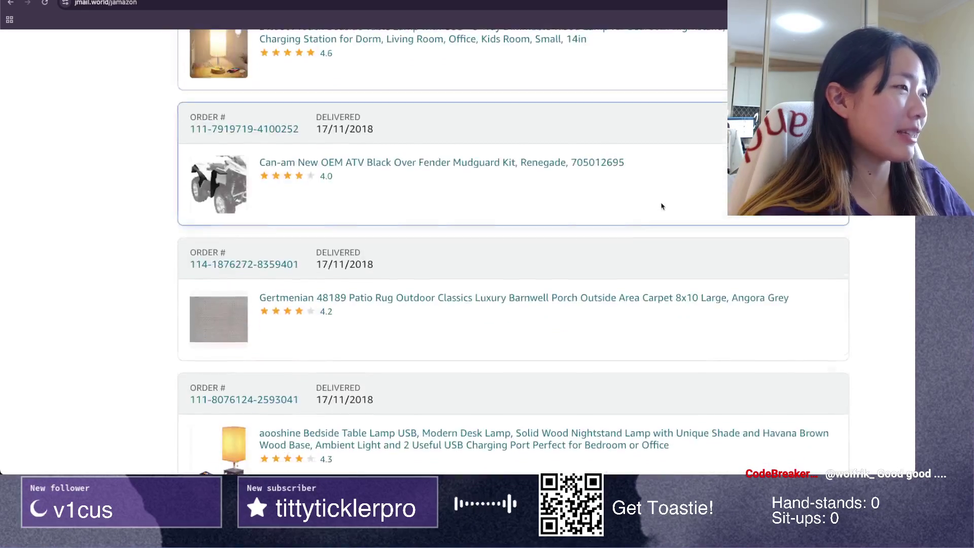
{"action": "scroll", "coordinate": [662, 206], "scroll_direction": "down", "scroll_amount": 4}
{"action": "scroll", "coordinate": [662, 206], "scroll_direction": "down", "scroll_amount": 2}
{"action": "scroll", "coordinate": [662, 206], "scroll_direction": "down", "scroll_amount": 3}
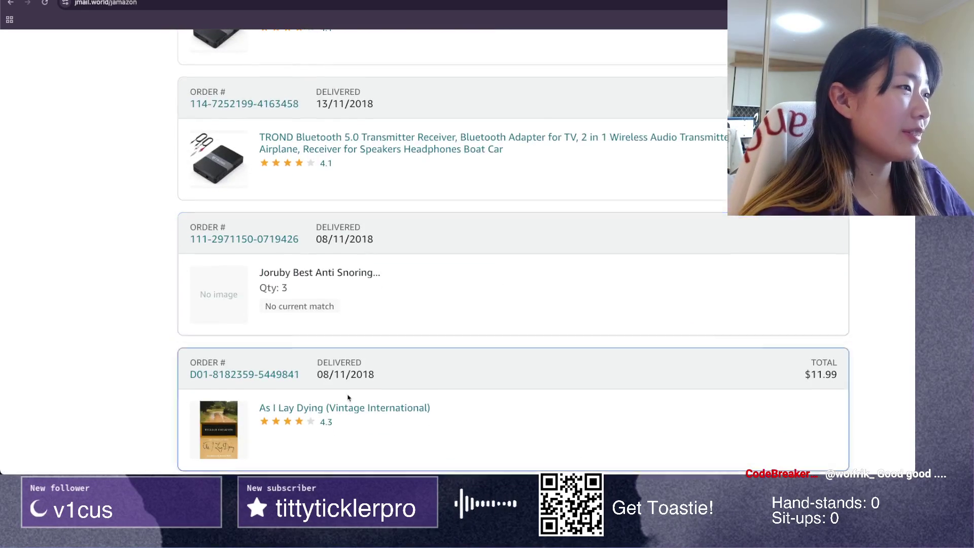
{"action": "scroll", "coordinate": [663, 206], "scroll_direction": "down", "scroll_amount": 6}
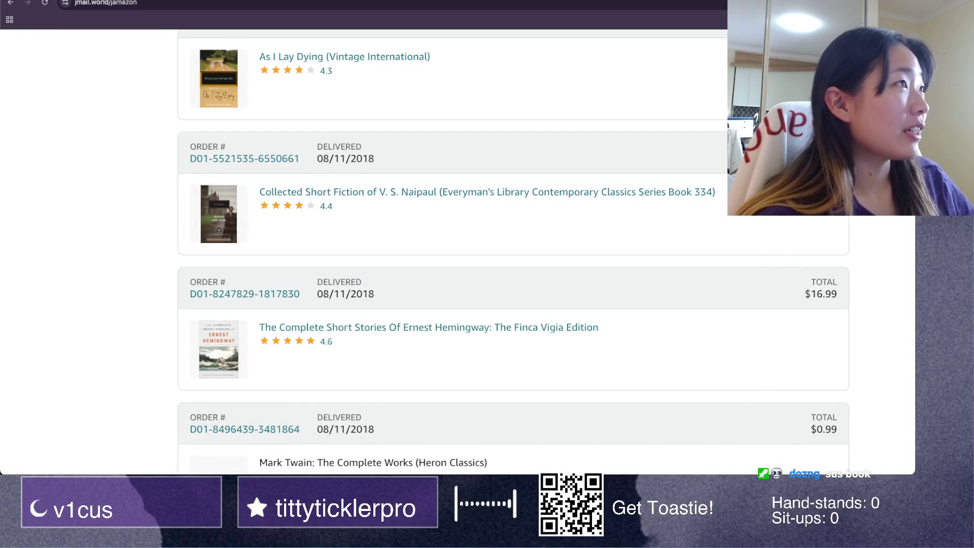
{"action": "key", "text": "super+Tab"}
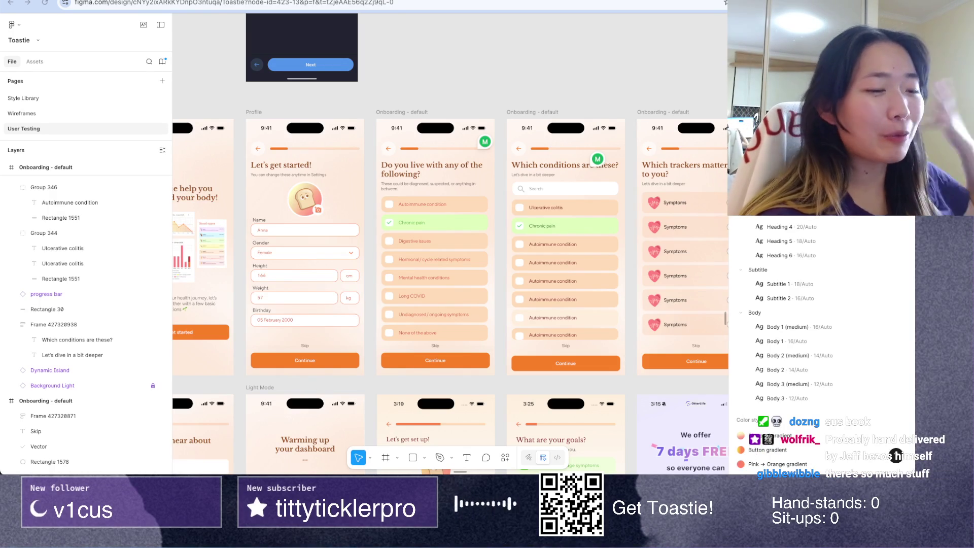
Step: Review the Toastie onboarding frames in Figma, then move on to the TOAS Jira board
{"action": "key", "text": "super+Tab"}
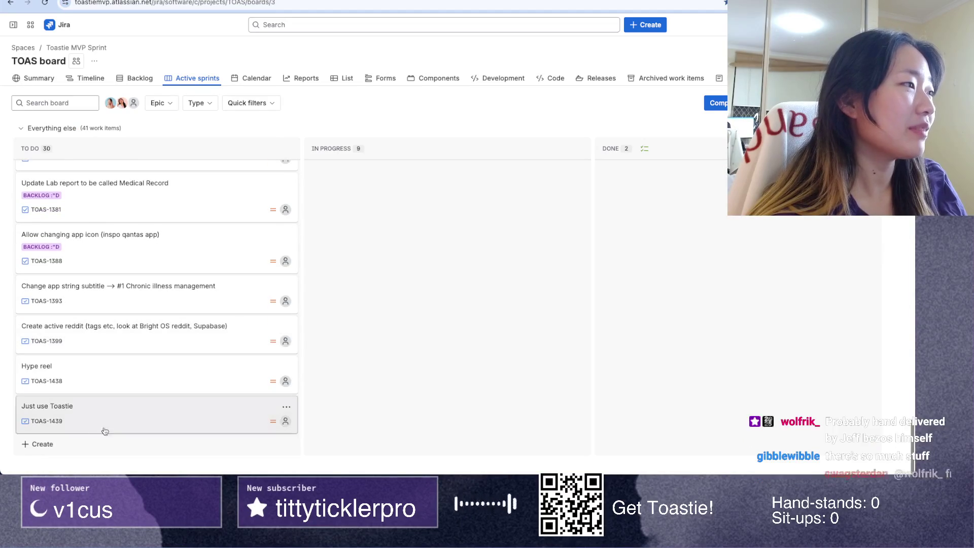
Step: Add the To Do card 'Jump selected symptoms to top' on the TOAS board, then return to Figma
{"action": "left_click", "coordinate": [93, 439]}
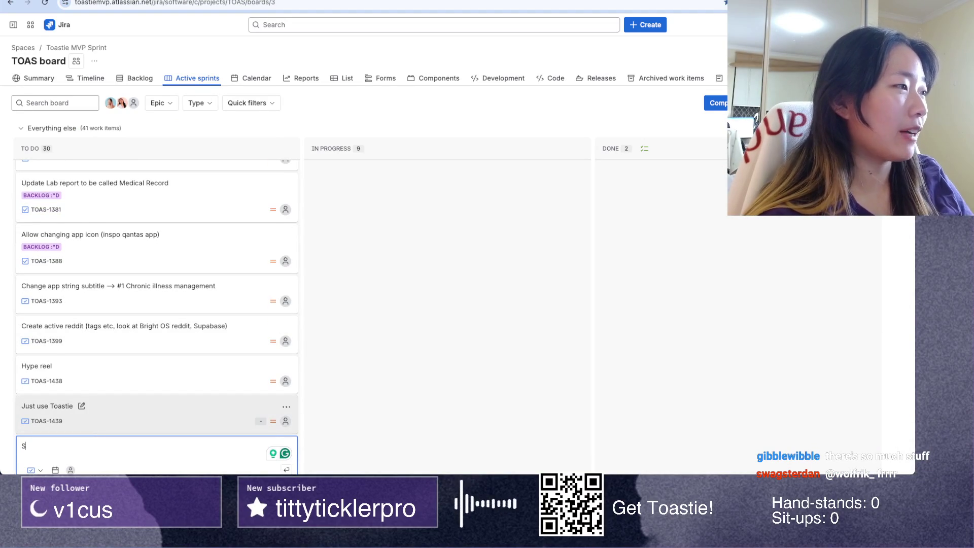
{"action": "type", "text": "J"}
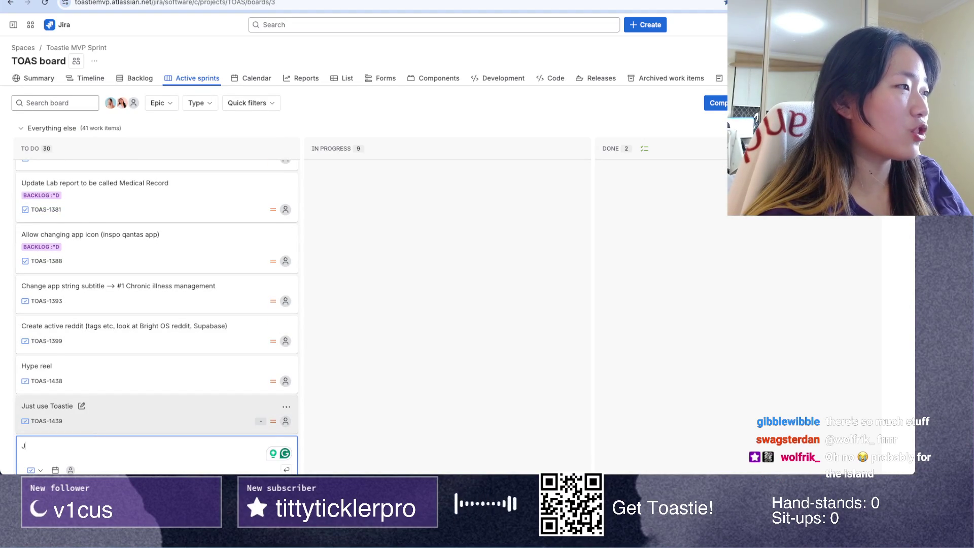
{"action": "type", "text": "ump"}
{"action": "key", "text": "ctrl+a"}
{"action": "key", "text": "BackSpace"}
{"action": "type", "text": "Jump"}
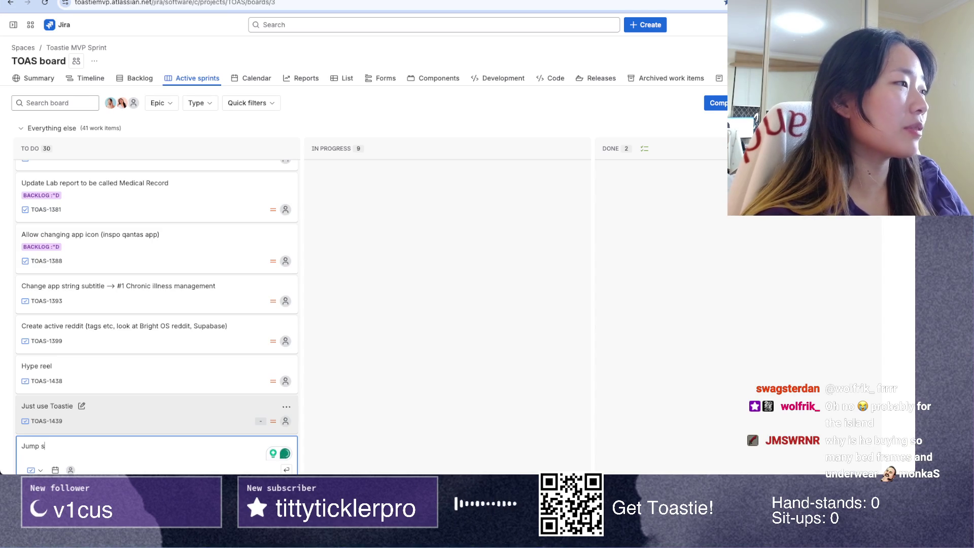
{"action": "key", "text": "BackSpace"}
{"action": "type", "text": "elected symptoms"}
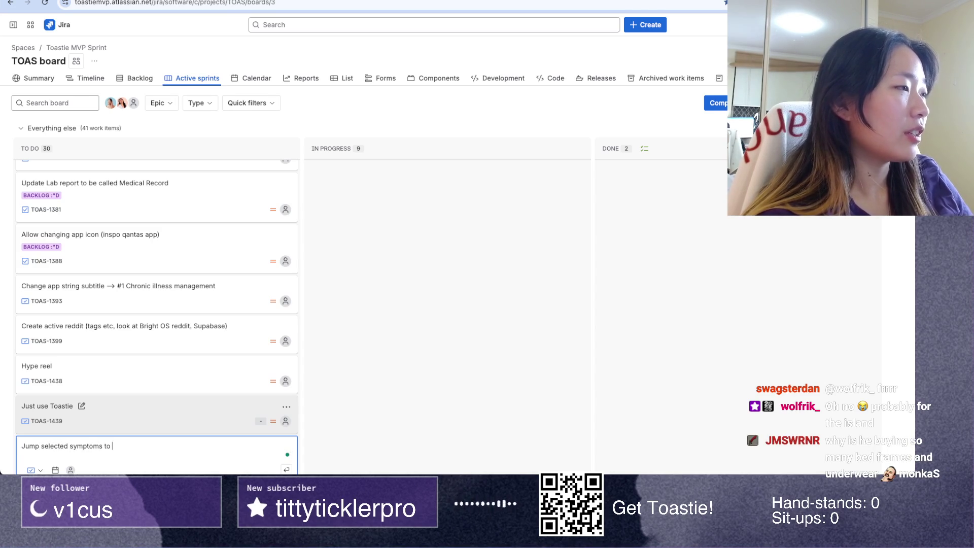
{"action": "type", "text": "top"}
{"action": "key", "text": "Return"}
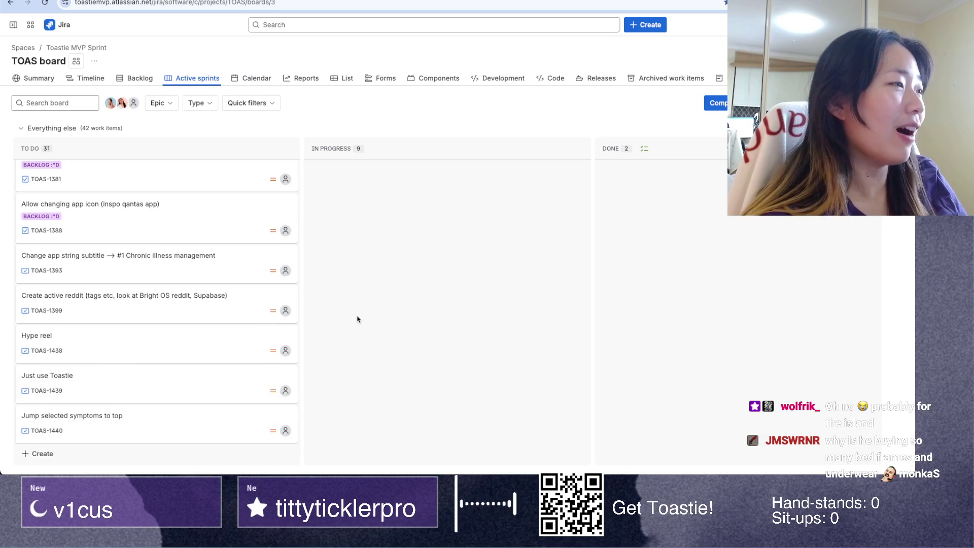
{"action": "key", "text": "ctrl+Tab"}
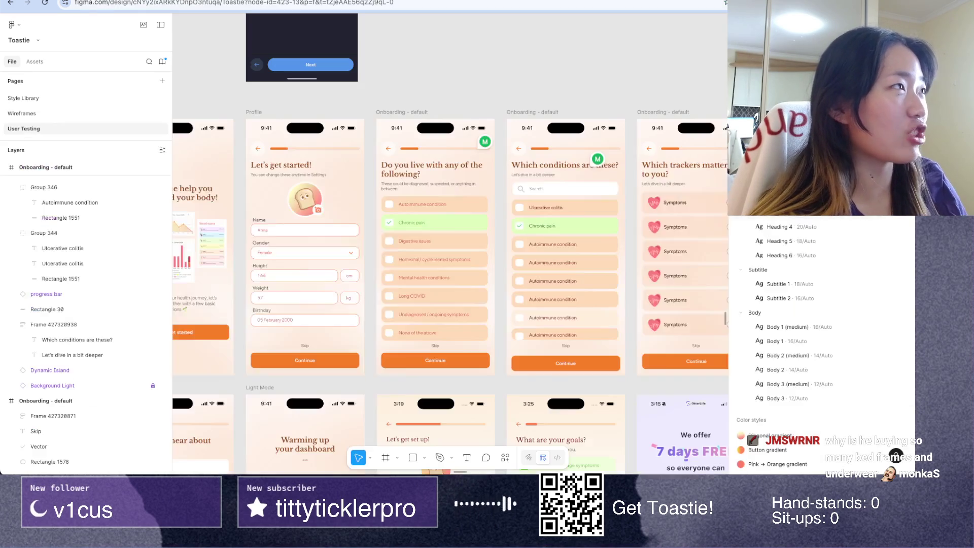
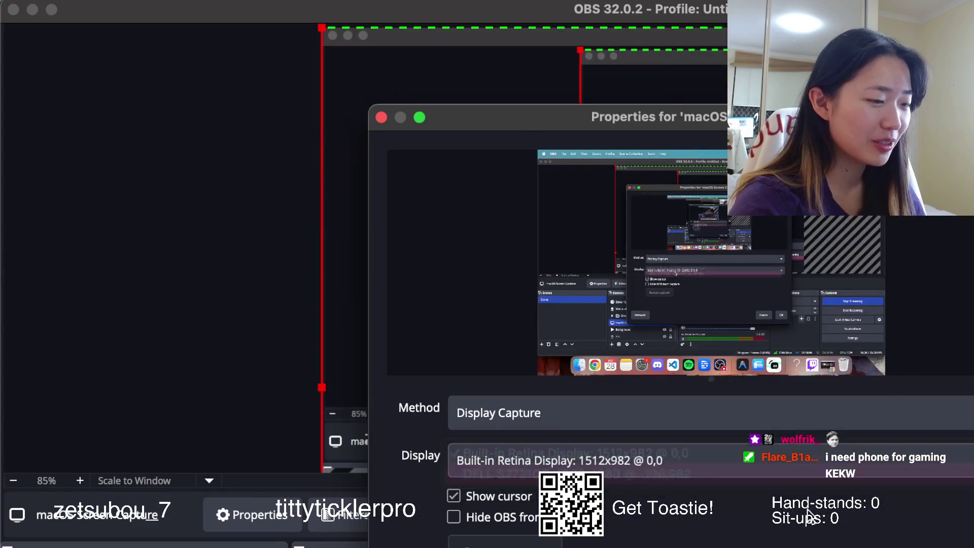
Step: Review the agent's Implementation Plan for the 'Add [condition]' search card and approve it with Proceed
{"action": "key", "text": "ctrl+Up"}
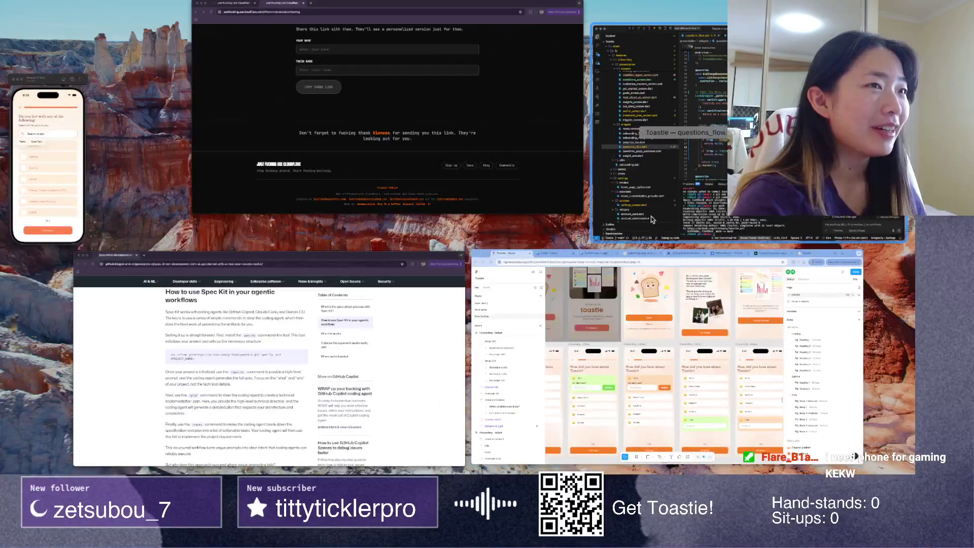
{"action": "left_click", "coordinate": [711, 203]}
{"action": "left_click", "coordinate": [855, 333]}
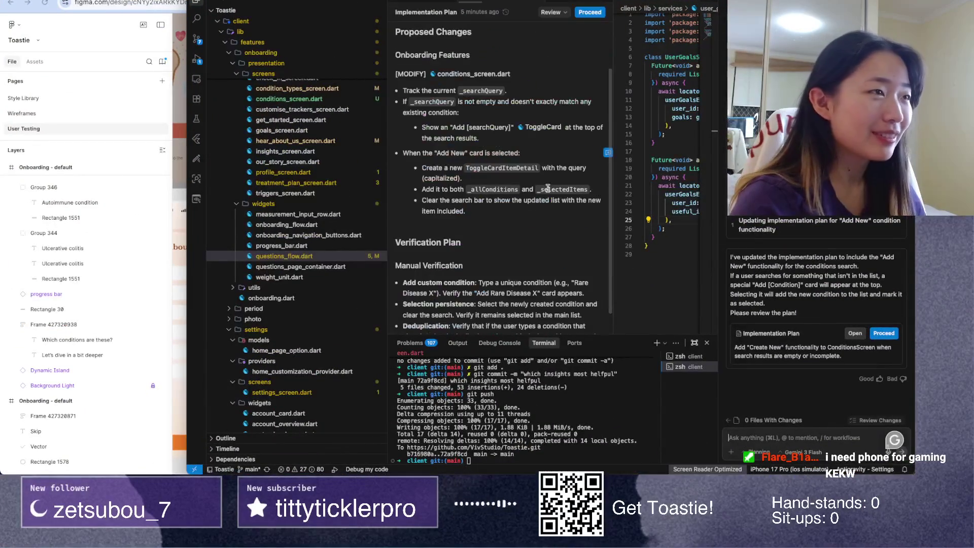
{"action": "scroll", "coordinate": [511, 244], "scroll_direction": "up", "scroll_amount": 3}
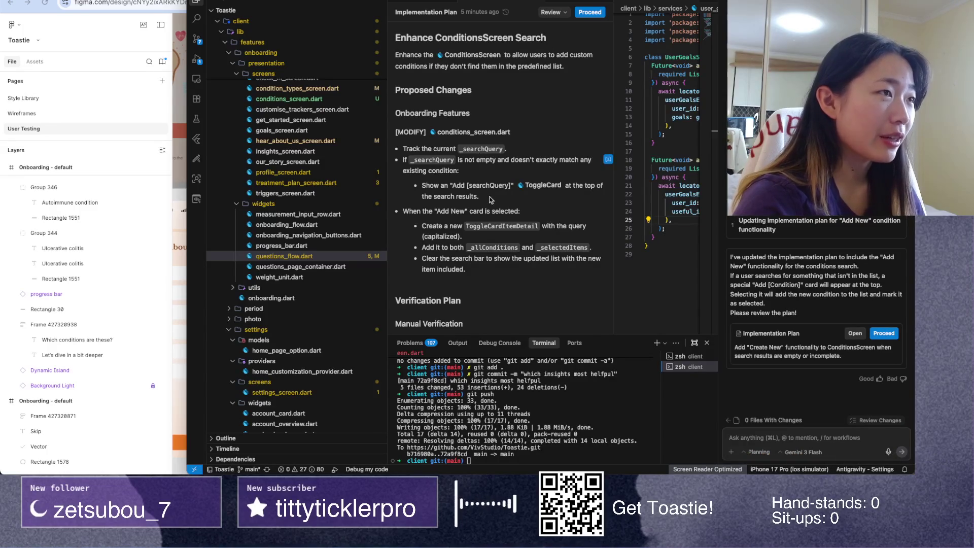
{"action": "scroll", "coordinate": [490, 199], "scroll_direction": "down", "scroll_amount": 2}
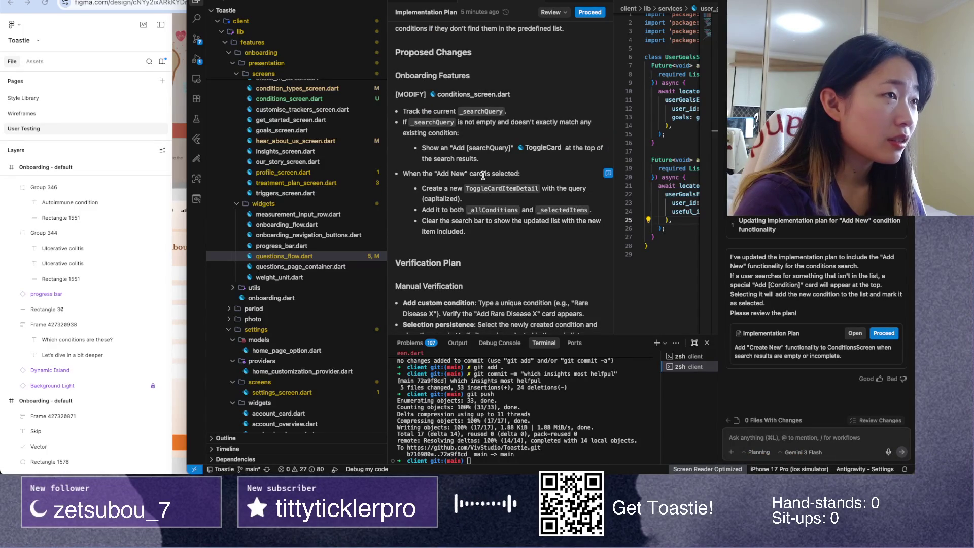
{"action": "scroll", "coordinate": [474, 233], "scroll_direction": "down", "scroll_amount": 2}
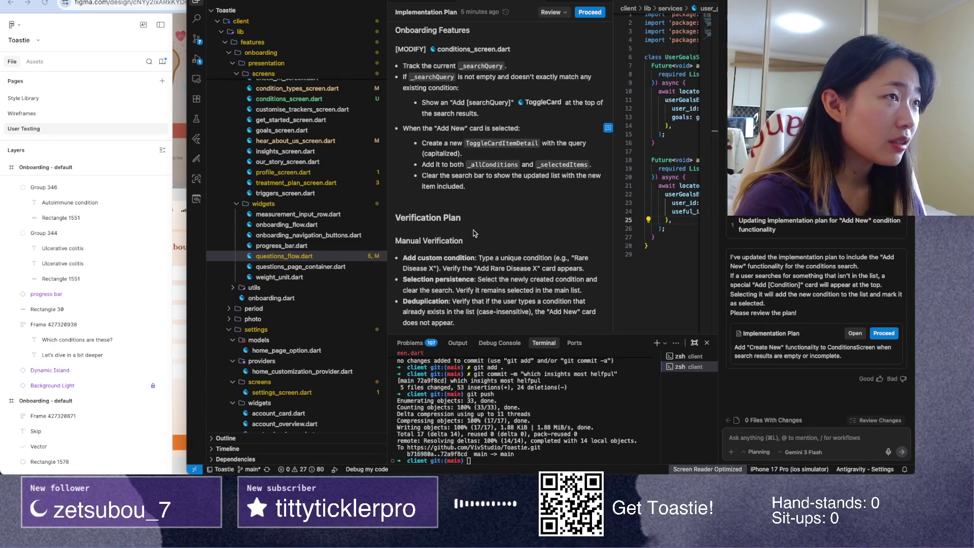
{"action": "left_click", "coordinate": [590, 12]}
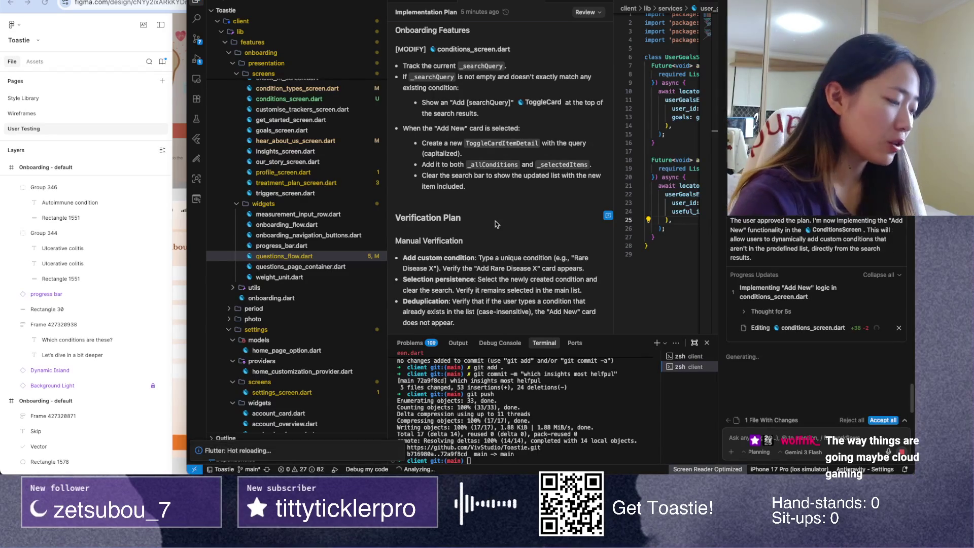
{"action": "key", "text": "ctrl+Up"}
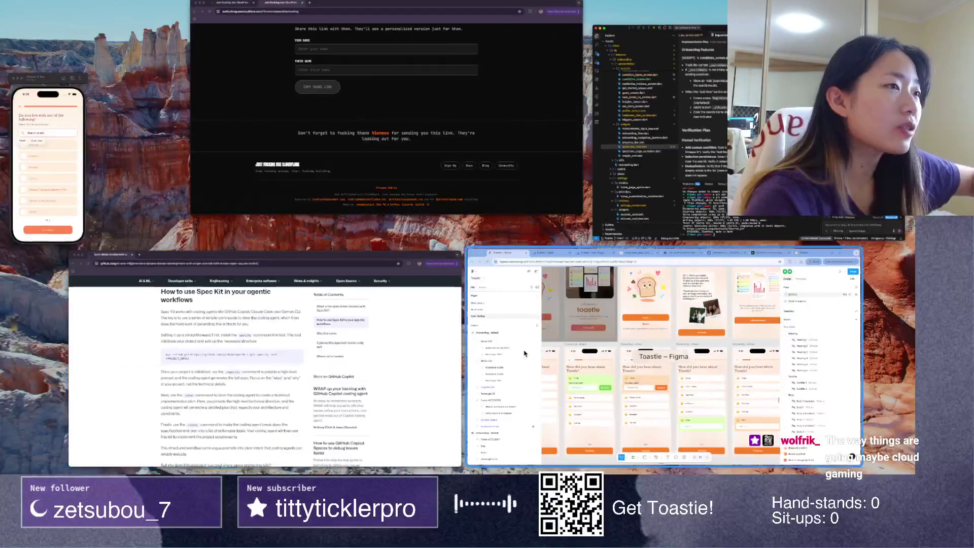
Step: Load the Toastie Figma file in a new tab, then return to Recents via Back to files
{"action": "left_click", "coordinate": [525, 355]}
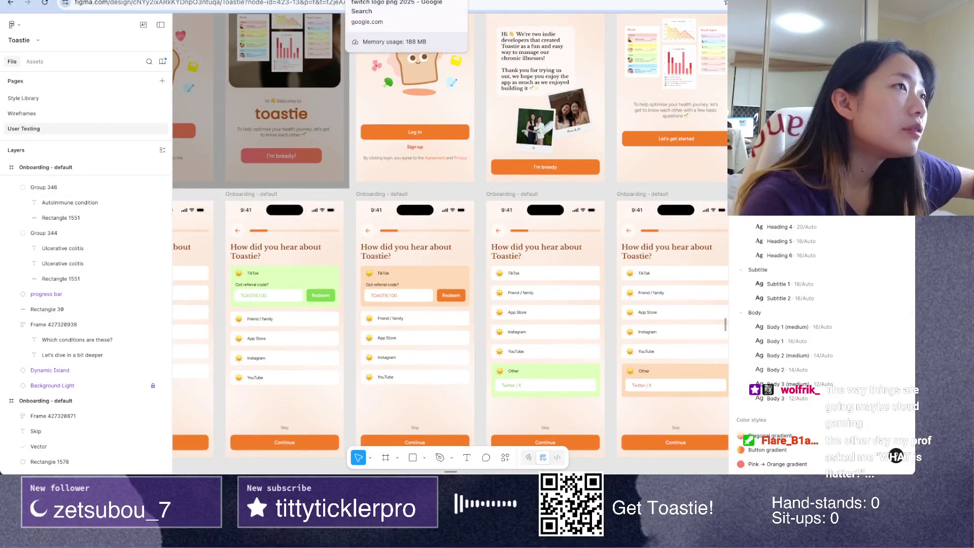
{"action": "key", "text": "ctrl+Tab"}
{"action": "key", "text": "ctrl+Tab"}
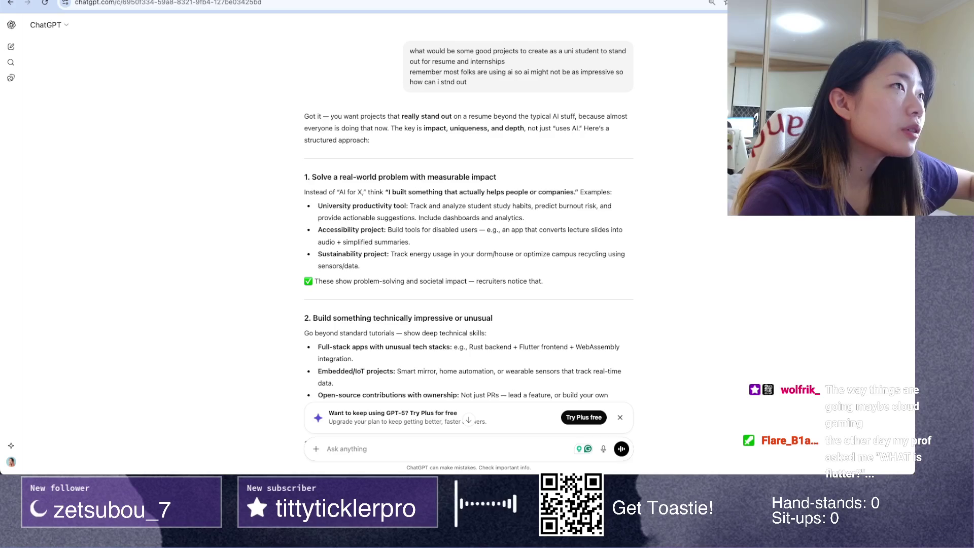
{"action": "key", "text": "ctrl+Tab"}
{"action": "scroll", "coordinate": [389, 193], "scroll_direction": "down", "scroll_amount": 3}
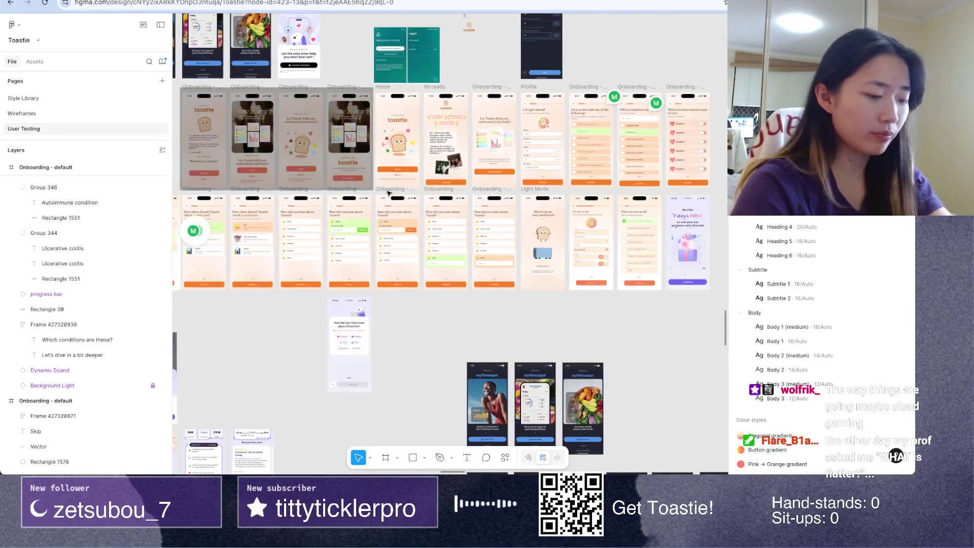
{"action": "key", "text": "ctrl+t"}
{"action": "type", "text": "toastie"}
{"action": "key", "text": "Return"}
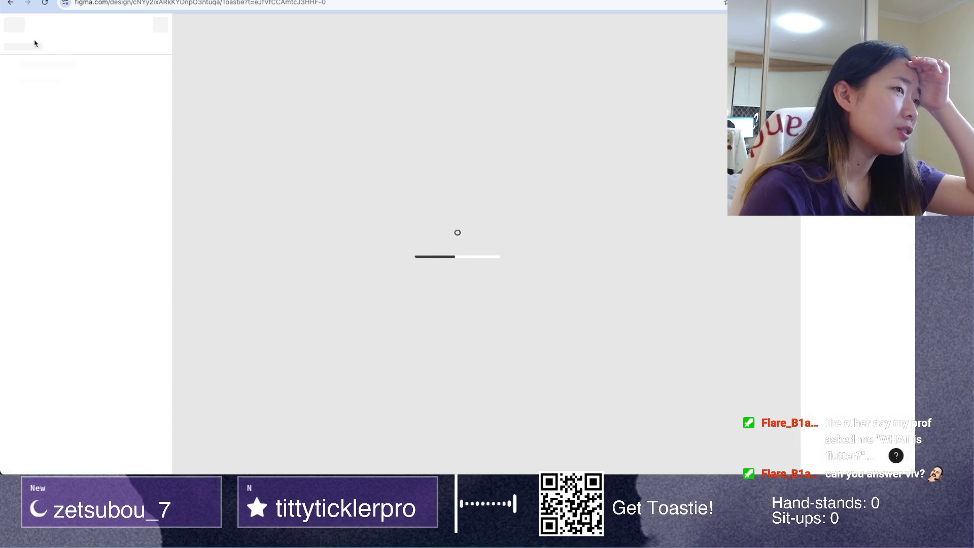
{"action": "left_click", "coordinate": [15, 25]}
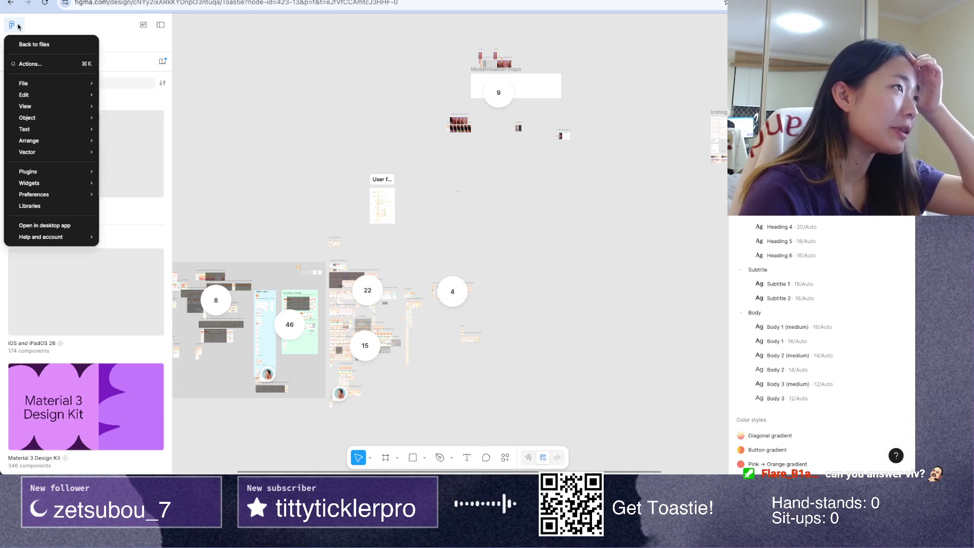
{"action": "left_click", "coordinate": [31, 41]}
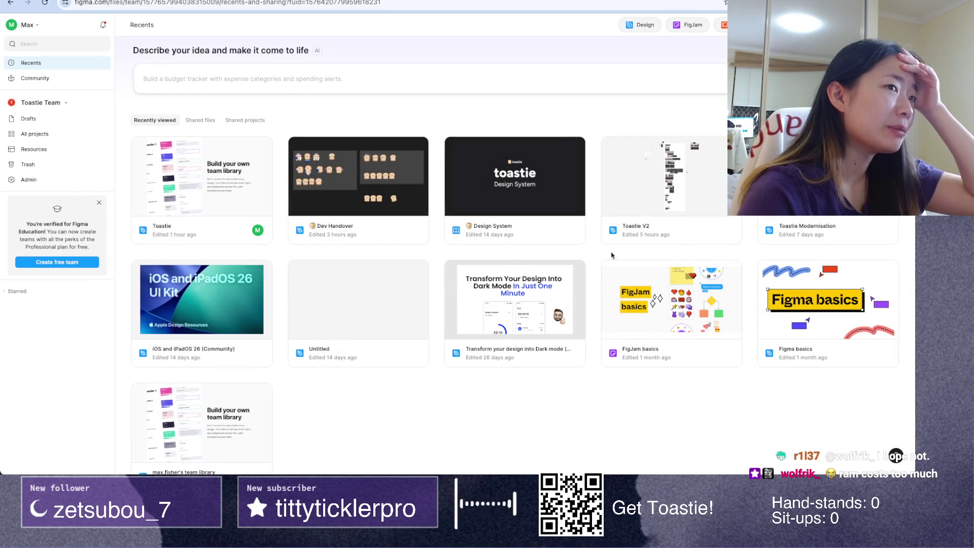
Step: Open the Toastie V2 file from Recents and zoom out on its canvas
{"action": "double_click", "coordinate": [631, 234]}
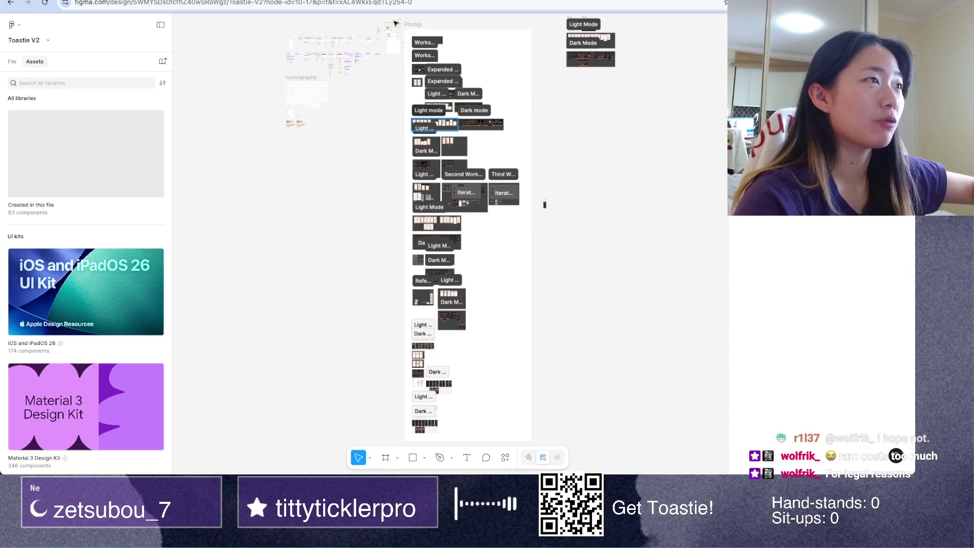
{"action": "scroll", "coordinate": [393, 23], "scroll_direction": "up", "scroll_amount": 2}
{"action": "scroll", "coordinate": [391, 96], "scroll_direction": "up", "scroll_amount": 2}
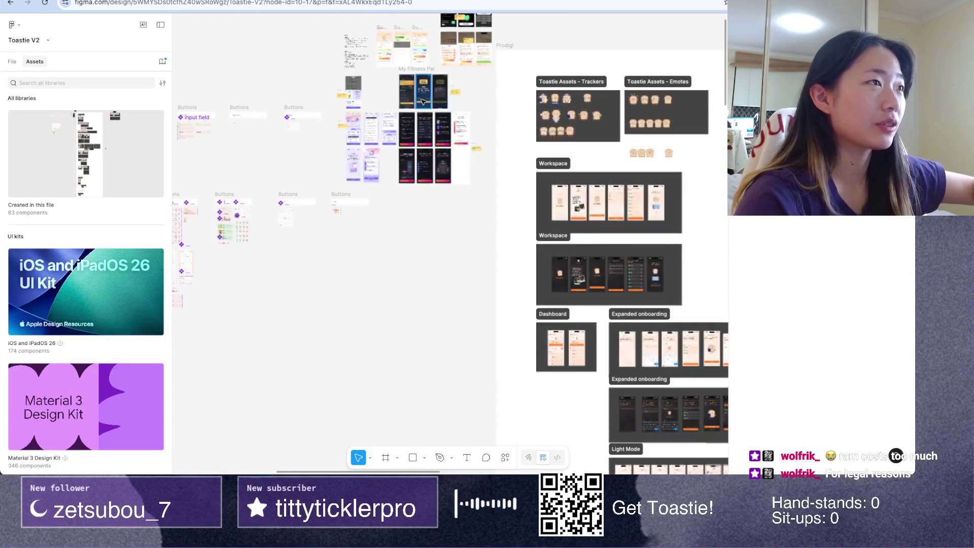
{"action": "scroll", "coordinate": [388, 102], "scroll_direction": "up", "scroll_amount": 3}
{"action": "scroll", "coordinate": [384, 111], "scroll_direction": "up", "scroll_amount": 3}
{"action": "scroll", "coordinate": [379, 120], "scroll_direction": "up", "scroll_amount": 2}
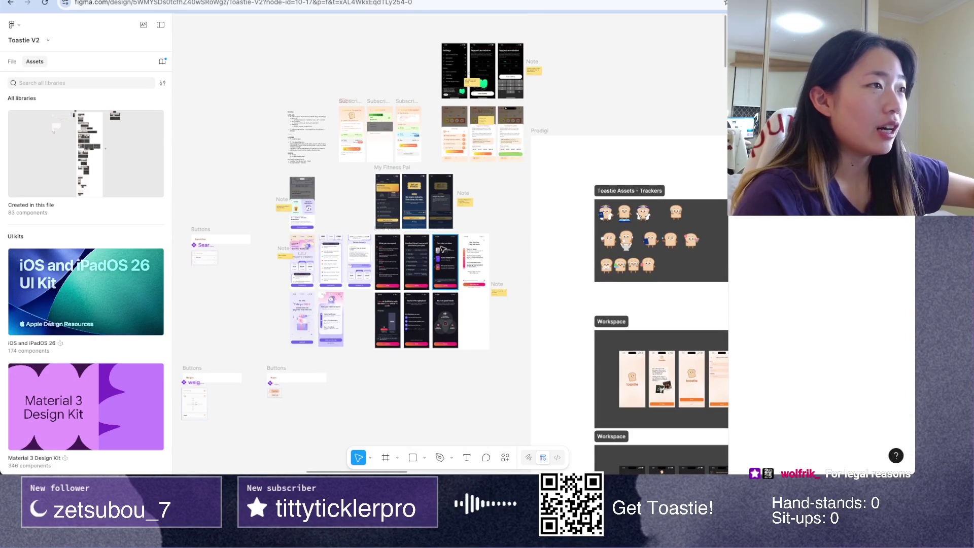
Step: Pan the canvas to the Light Mode Symptoms frames with the search-and-create flow
{"action": "scroll", "coordinate": [386, 152], "scroll_direction": "right", "scroll_amount": 4}
{"action": "scroll", "coordinate": [385, 152], "scroll_direction": "down", "scroll_amount": 2}
{"action": "scroll", "coordinate": [416, 203], "scroll_direction": "down", "scroll_amount": 5}
{"action": "scroll", "coordinate": [442, 248], "scroll_direction": "down", "scroll_amount": 6}
{"action": "scroll", "coordinate": [442, 249], "scroll_direction": "right", "scroll_amount": 4}
{"action": "scroll", "coordinate": [443, 249], "scroll_direction": "down", "scroll_amount": 1}
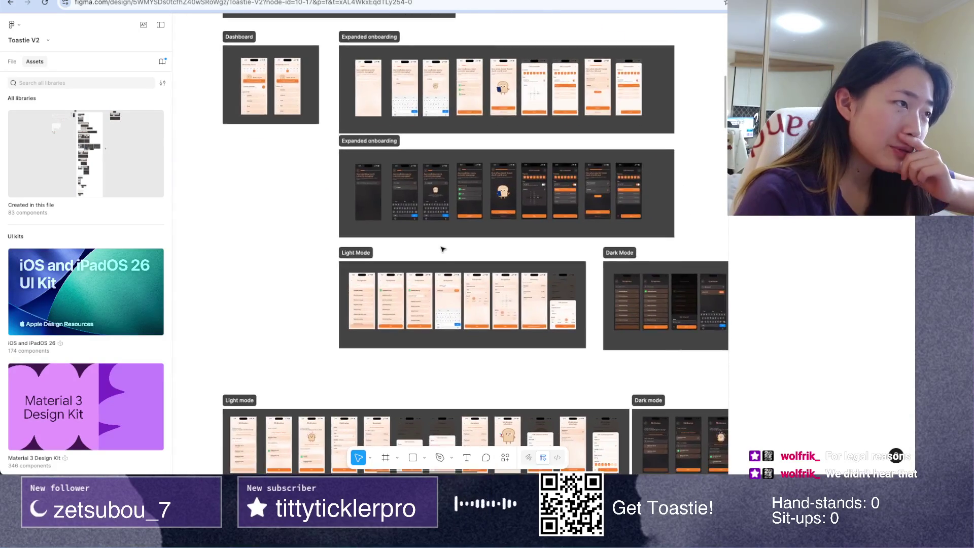
{"action": "scroll", "coordinate": [442, 249], "scroll_direction": "down", "scroll_amount": 4}
{"action": "scroll", "coordinate": [370, 196], "scroll_direction": "up", "scroll_amount": 3}
{"action": "scroll", "coordinate": [369, 196], "scroll_direction": "up", "scroll_amount": 3}
{"action": "scroll", "coordinate": [368, 196], "scroll_direction": "right", "scroll_amount": 4}
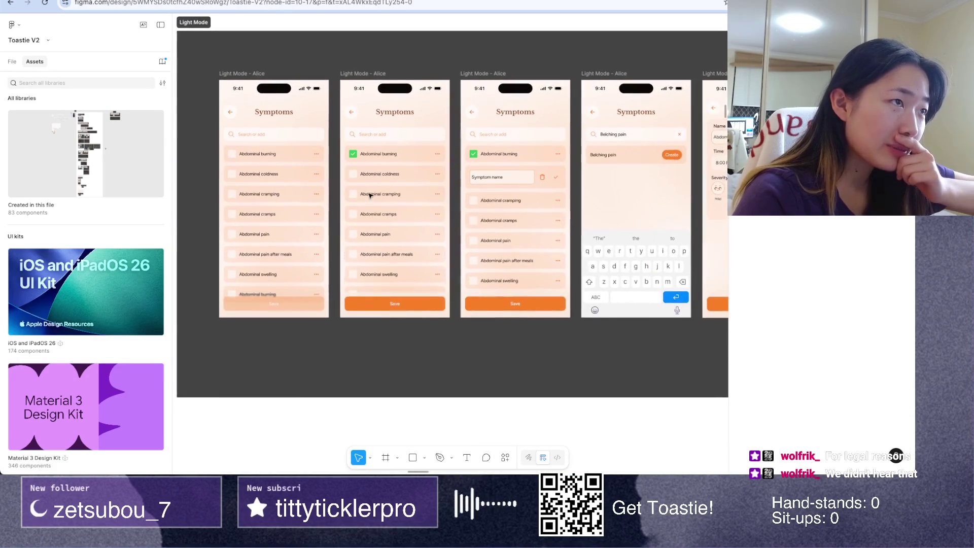
{"action": "scroll", "coordinate": [542, 308], "scroll_direction": "up", "scroll_amount": 1}
{"action": "scroll", "coordinate": [542, 307], "scroll_direction": "right", "scroll_amount": 1}
{"action": "scroll", "coordinate": [542, 307], "scroll_direction": "up", "scroll_amount": 1}
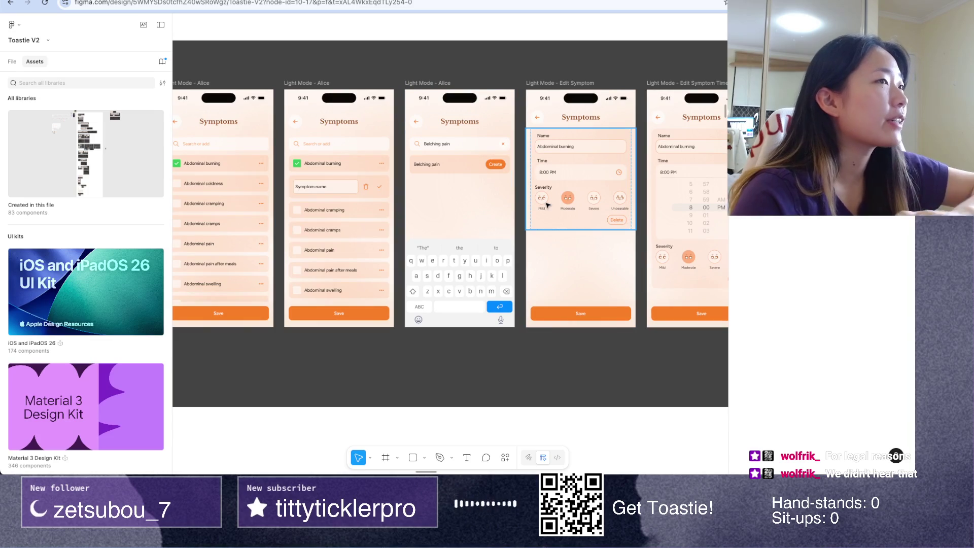
{"action": "key", "text": "ctrl+Up"}
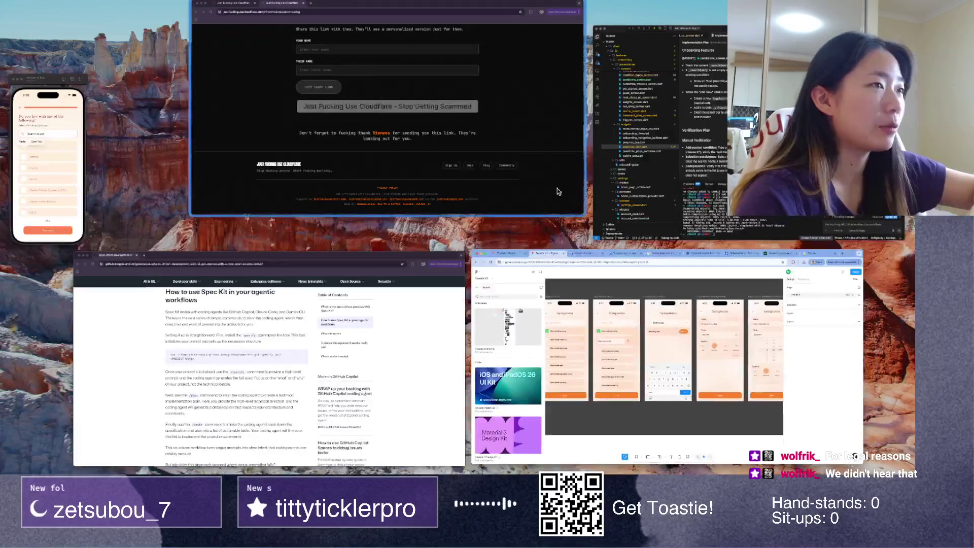
Step: Open conditions_screen.dart and accept the agent's edit to the search query line
{"action": "left_click", "coordinate": [761, 223]}
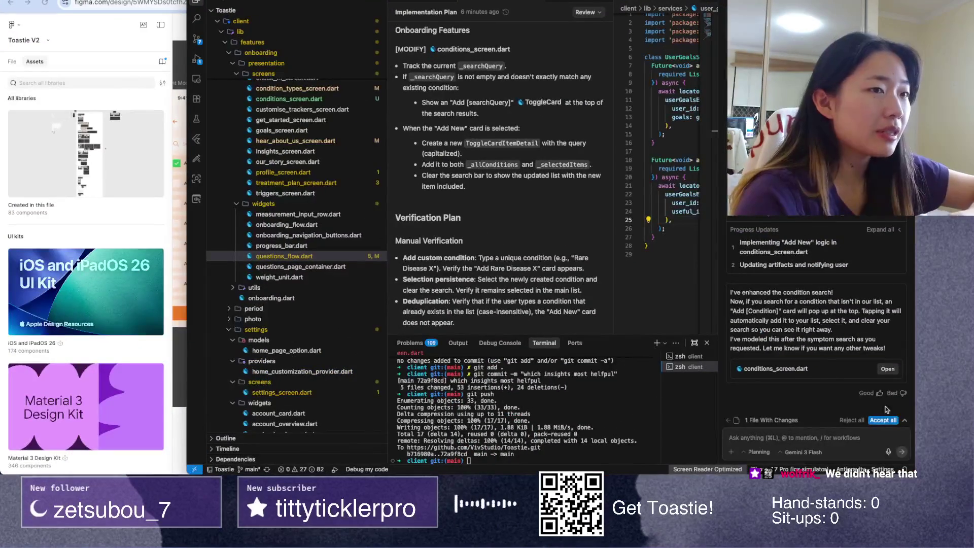
{"action": "left_click", "coordinate": [888, 369]}
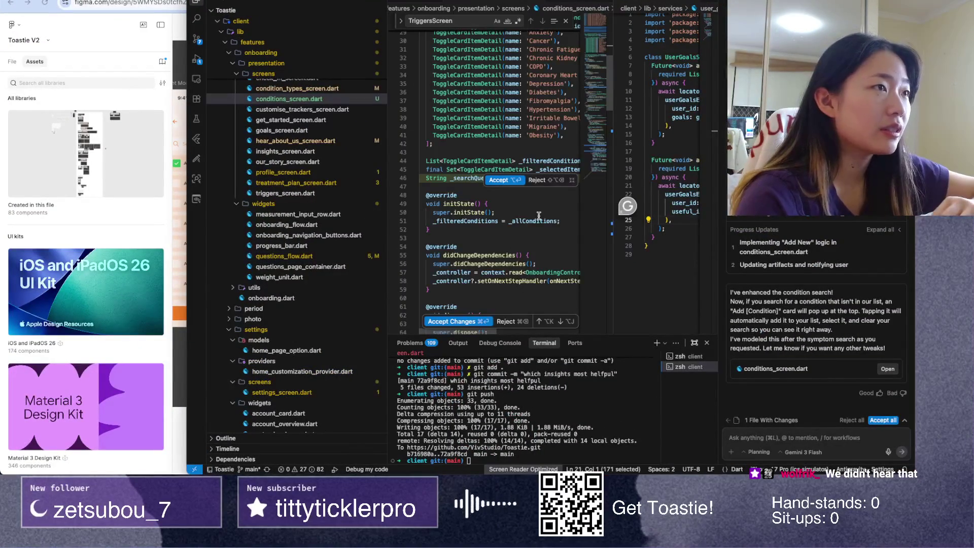
{"action": "left_click", "coordinate": [499, 180]}
Step: Accept all remaining agent edits, including _addNewCondition, and close the file
{"action": "scroll", "coordinate": [495, 284], "scroll_direction": "down", "scroll_amount": 3}
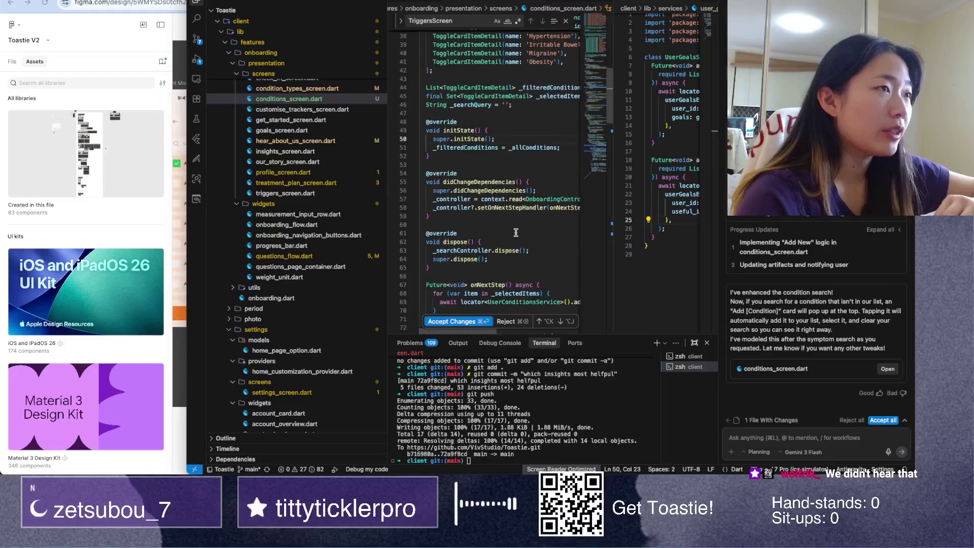
{"action": "scroll", "coordinate": [495, 285], "scroll_direction": "down", "scroll_amount": 3}
{"action": "scroll", "coordinate": [495, 286], "scroll_direction": "down", "scroll_amount": 3}
{"action": "scroll", "coordinate": [494, 284], "scroll_direction": "down", "scroll_amount": 2}
{"action": "scroll", "coordinate": [492, 283], "scroll_direction": "down", "scroll_amount": 2}
{"action": "scroll", "coordinate": [493, 283], "scroll_direction": "down", "scroll_amount": 1}
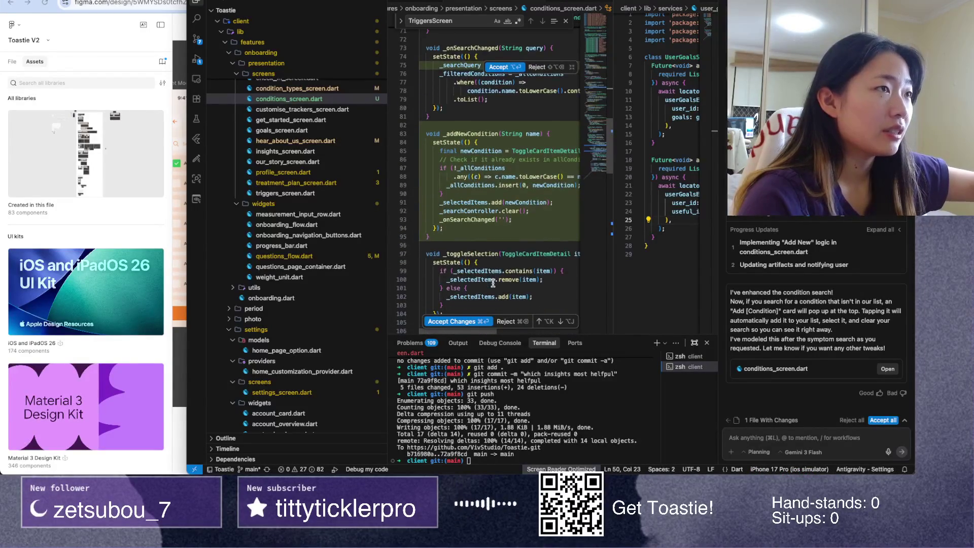
{"action": "left_click", "coordinate": [457, 321]}
{"action": "scroll", "coordinate": [480, 266], "scroll_direction": "up", "scroll_amount": 10}
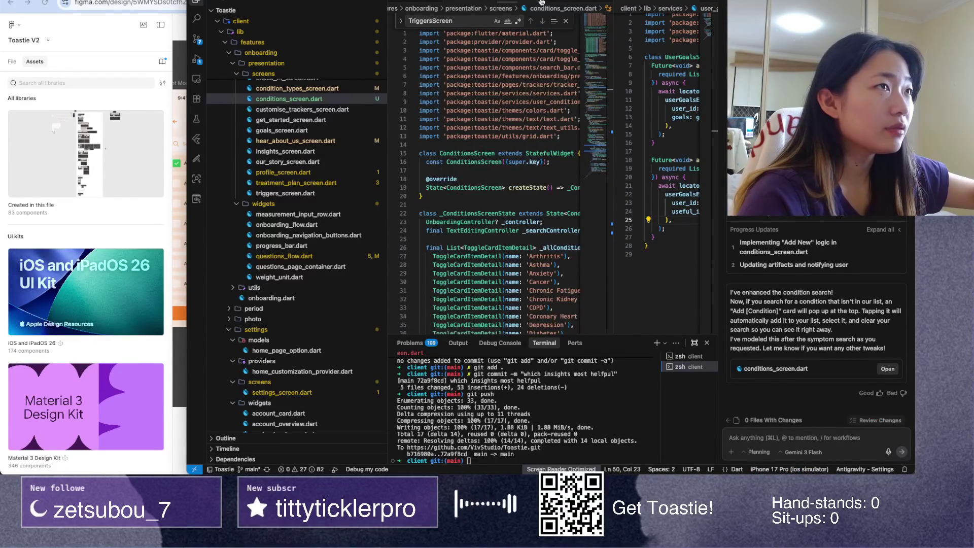
{"action": "key", "text": "ctrl+w"}
{"action": "key", "text": "ctrl+w"}
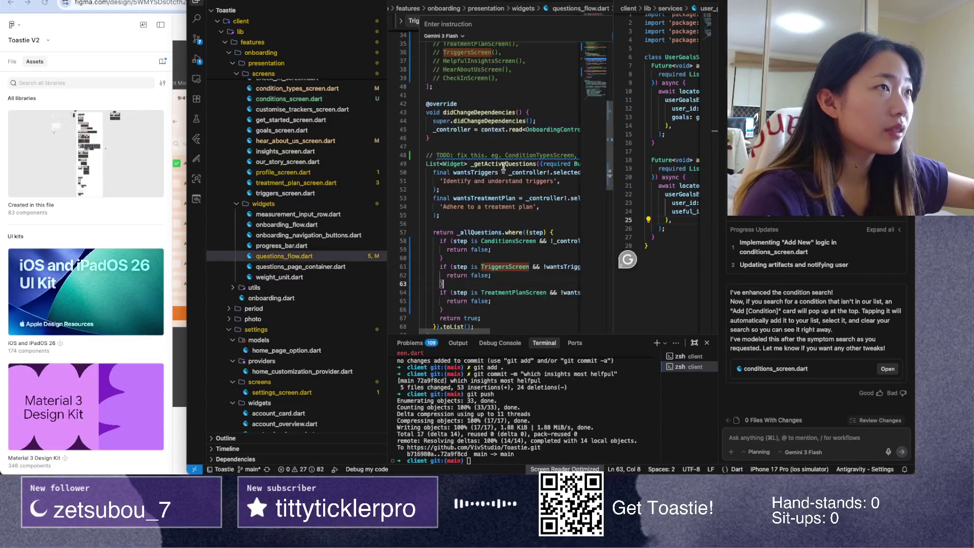
{"action": "key", "text": "ctrl+Up"}
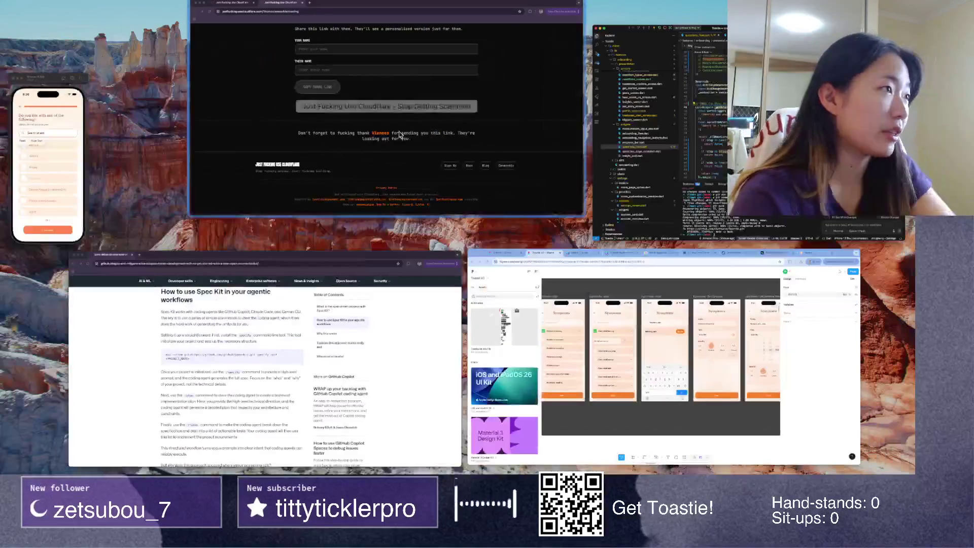
Step: Go back, pick Undiagnosed/ ongoing symptoms and continue to the conditions question
{"action": "left_click", "coordinate": [92, 262]}
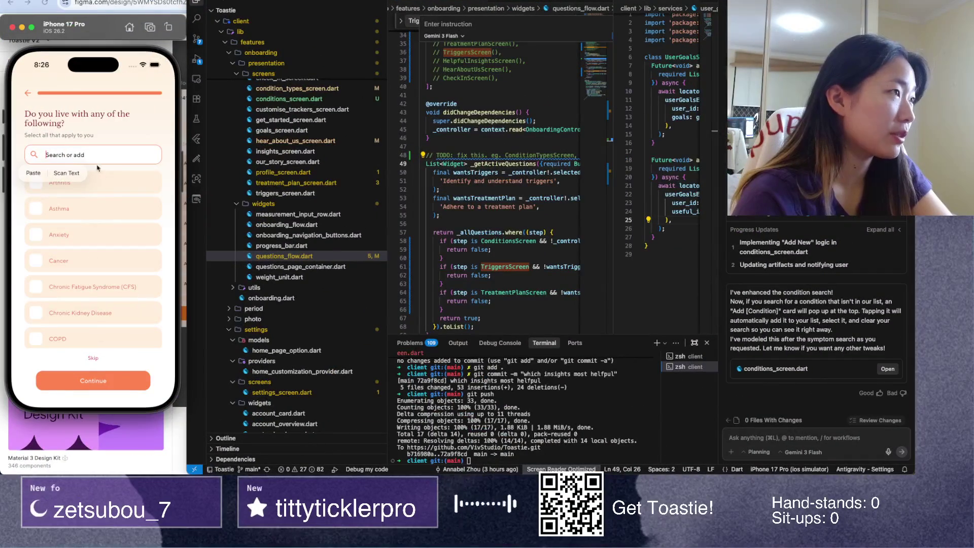
{"action": "left_click", "coordinate": [24, 91]}
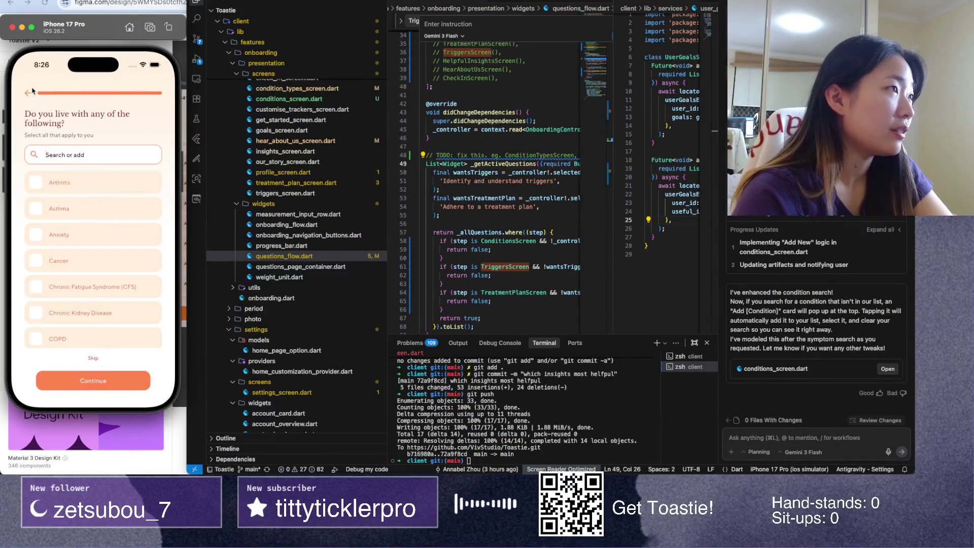
{"action": "left_click", "coordinate": [31, 92]}
{"action": "left_click", "coordinate": [81, 327]}
{"action": "left_click", "coordinate": [129, 383]}
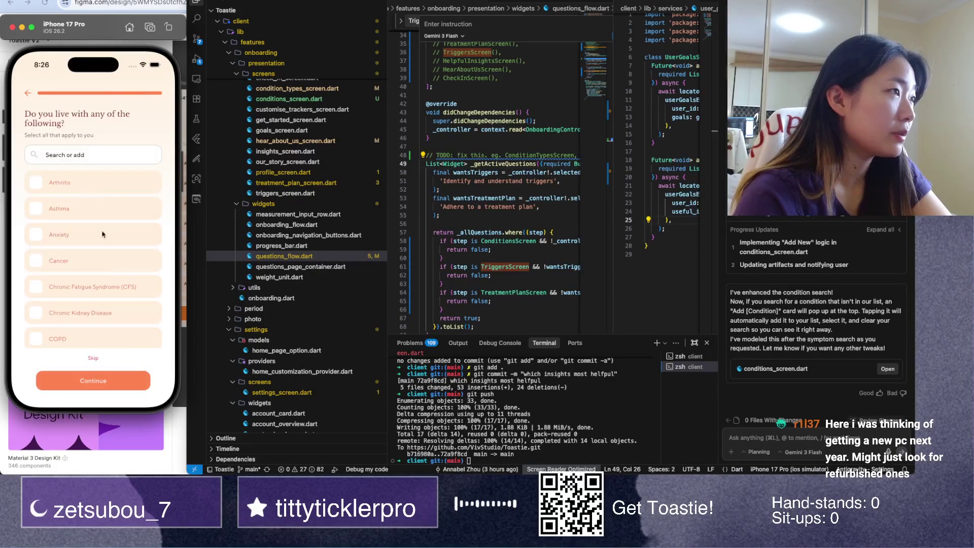
{"action": "left_click", "coordinate": [97, 292]}
{"action": "left_click", "coordinate": [97, 292]}
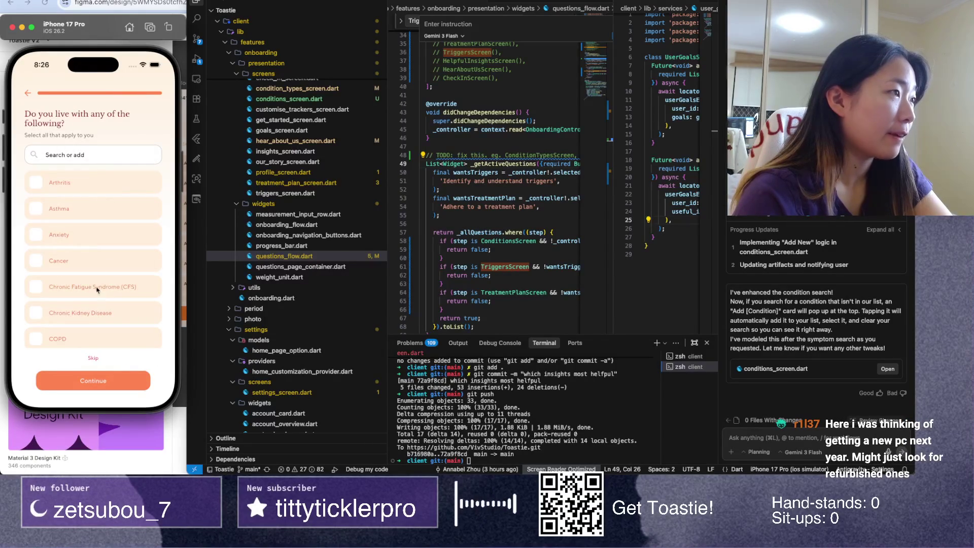
Step: Search and add custom conditions 'Wefwef' and 'Weoifhweof' using the Add card
{"action": "left_click", "coordinate": [100, 157]}
{"action": "type", "text": "Wefwef"}
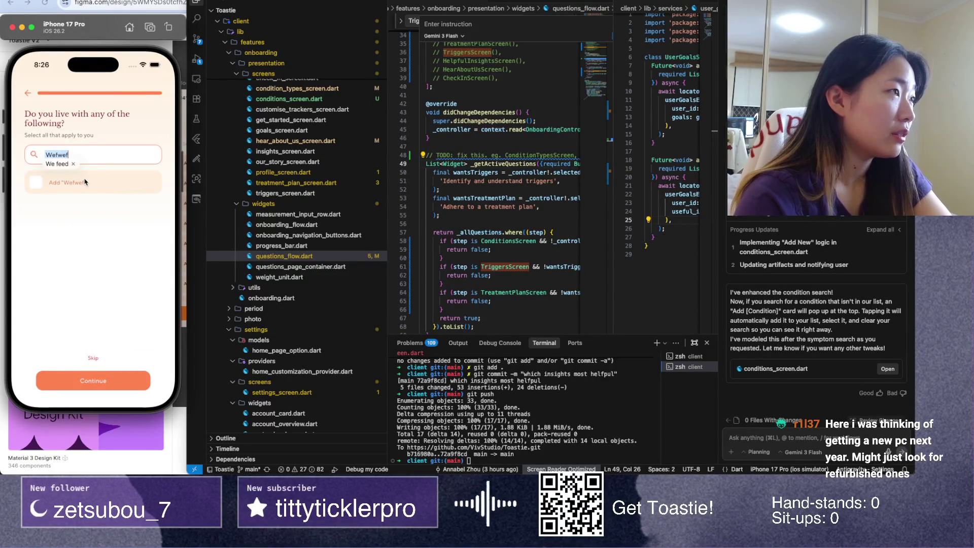
{"action": "left_click", "coordinate": [44, 187]}
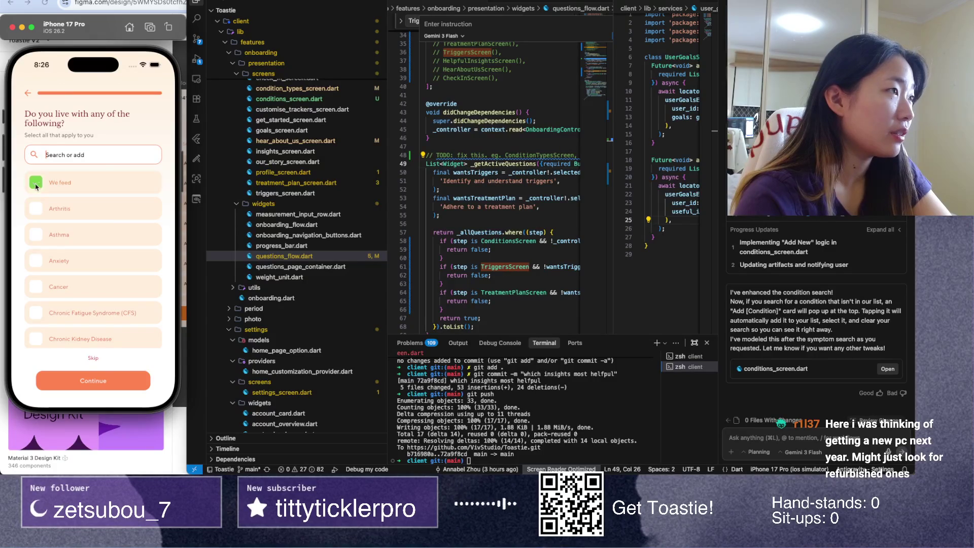
{"action": "type", "text": "Weoifhweof"}
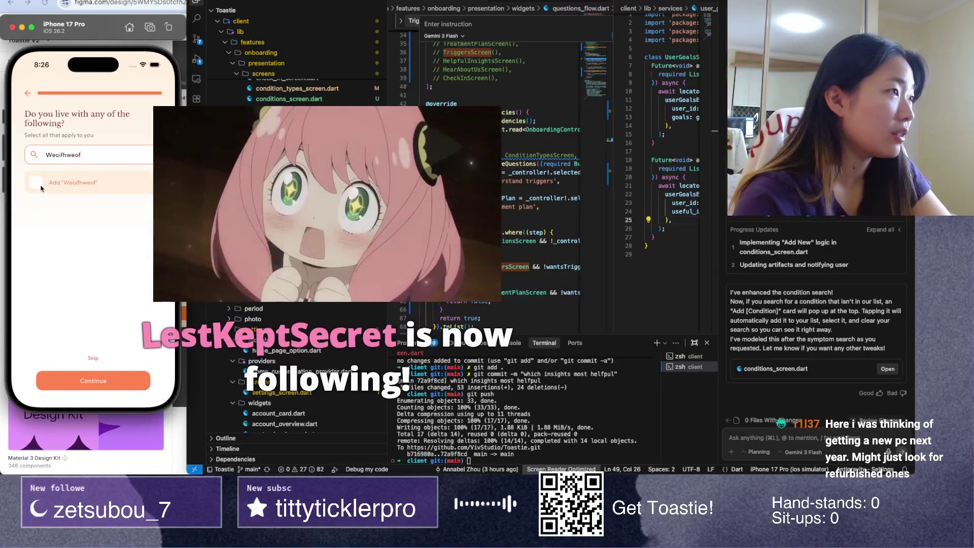
{"action": "left_click", "coordinate": [41, 188]}
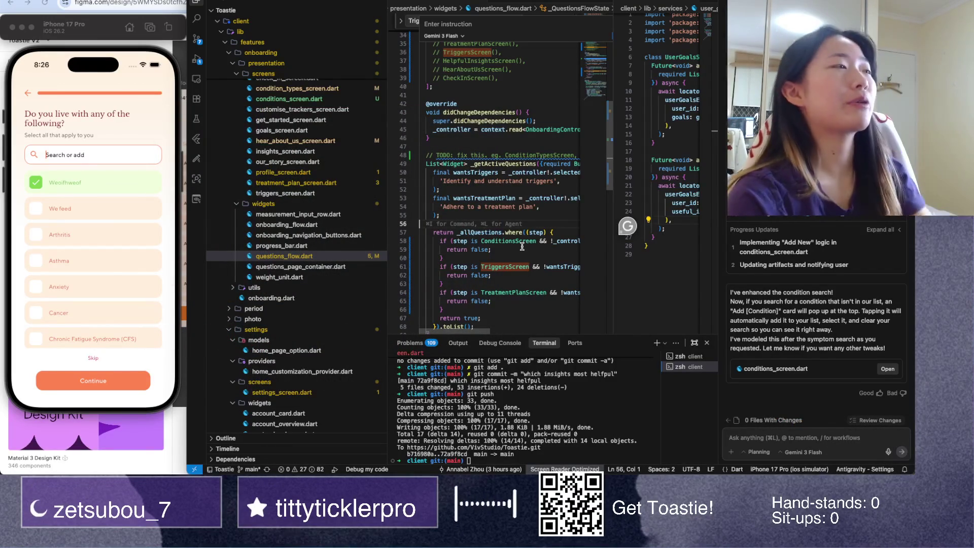
{"action": "left_click", "coordinate": [467, 232]}
Step: Begin the agent prompt about a composed [condition] card, checking the Figma design for reference
{"action": "key", "text": "Up"}
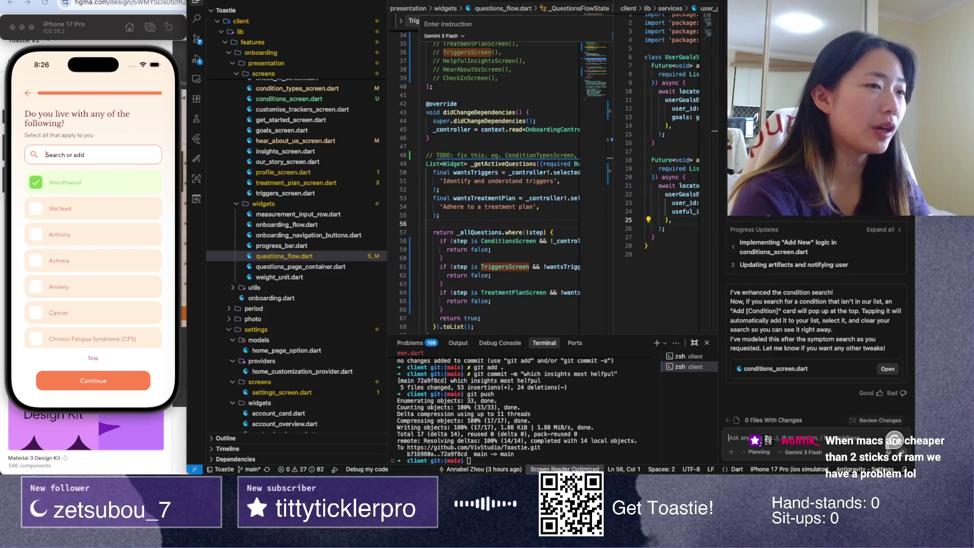
{"action": "type", "text": "ok"}
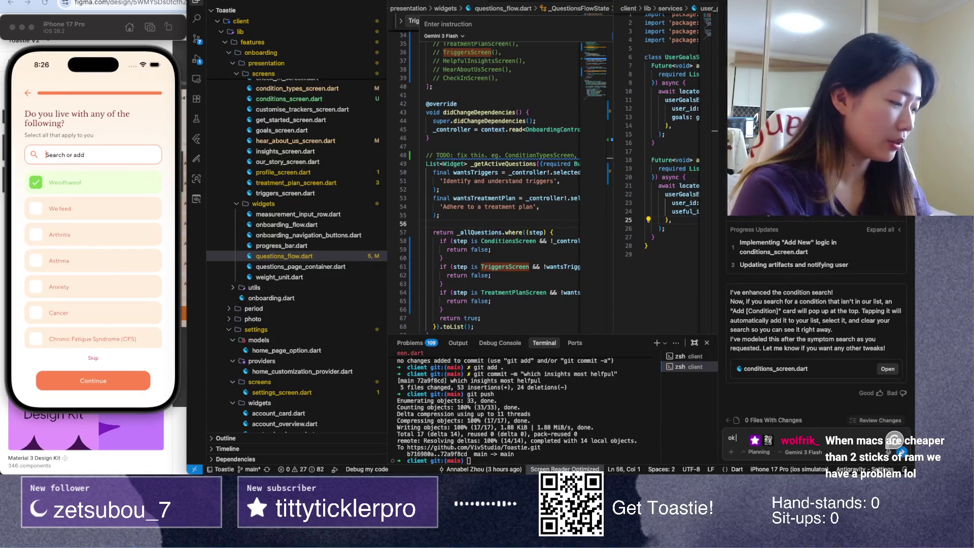
{"action": "type", "text": " very"}
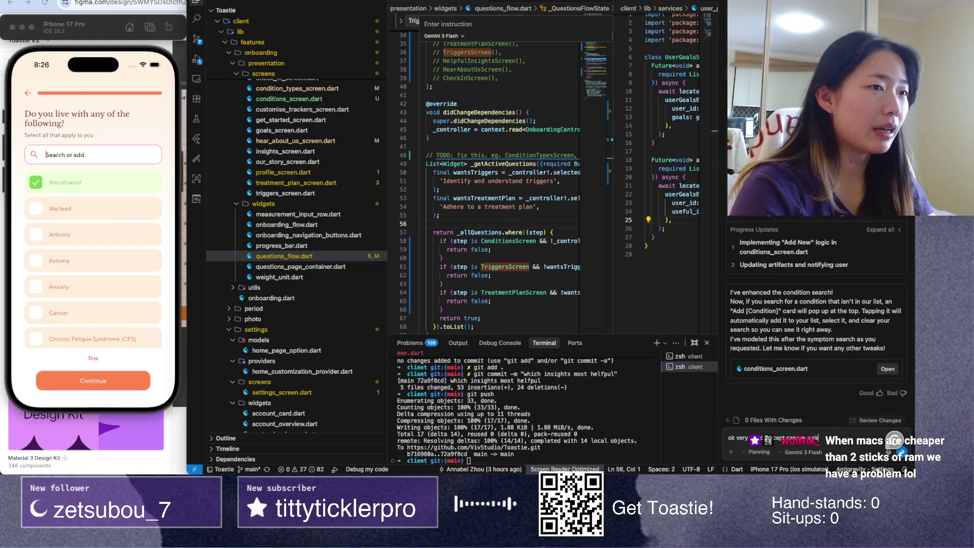
{"action": "type", "text": "composed"}
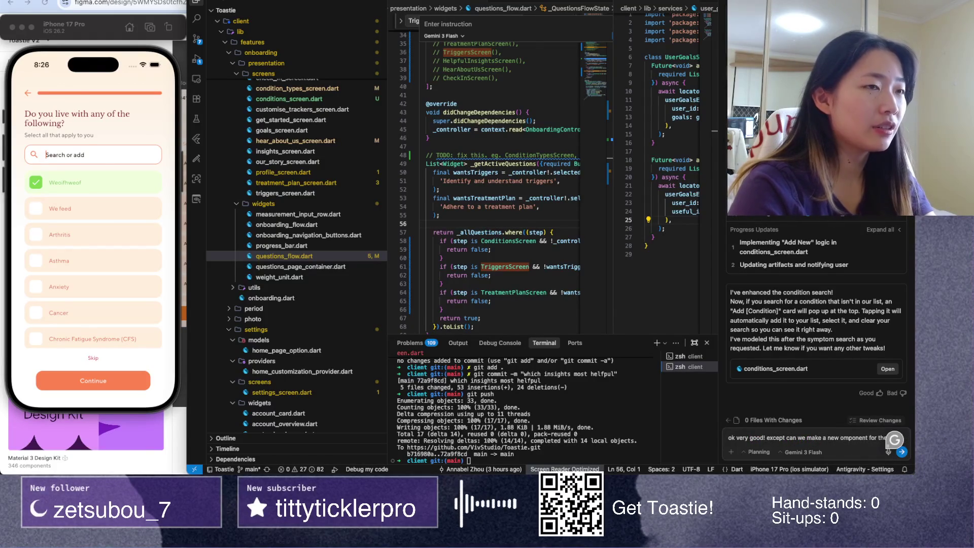
{"action": "type", "text": " [condition]' to"}
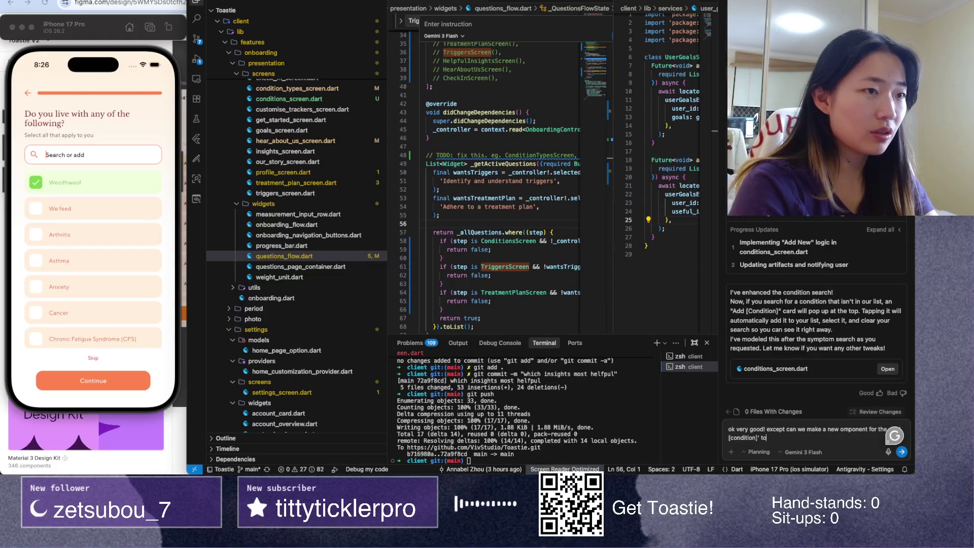
{"action": "key", "text": "ctrl+Up"}
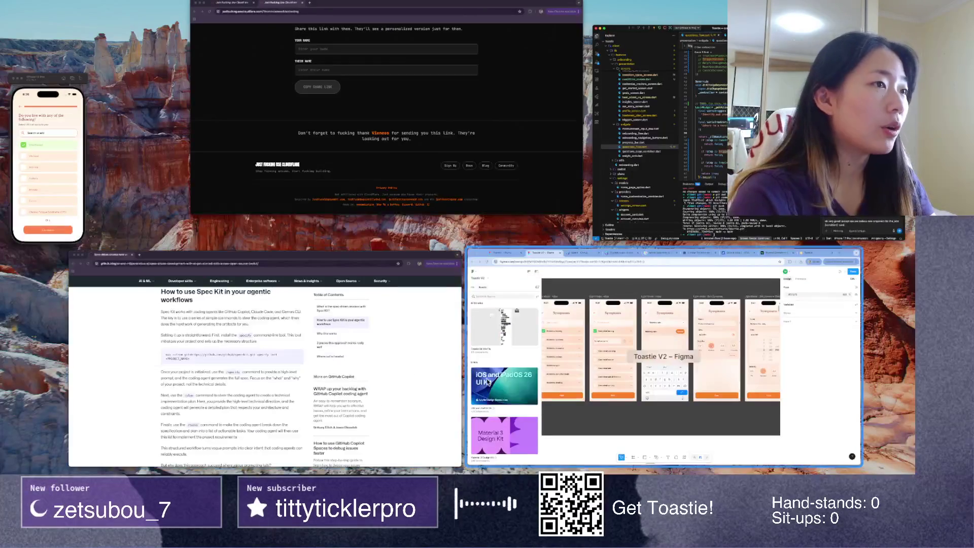
{"action": "left_click", "coordinate": [609, 325]}
{"action": "key", "text": "ctrl+Up"}
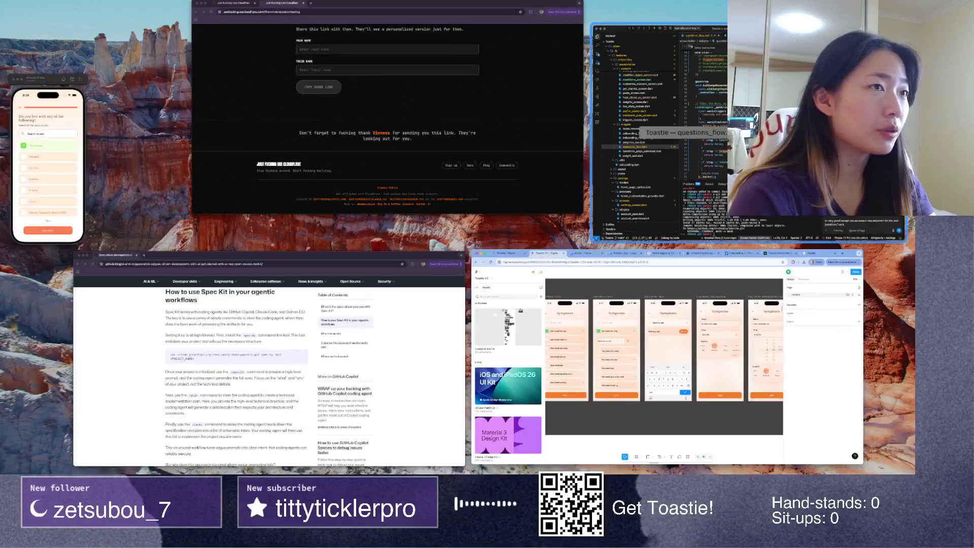
{"action": "left_click", "coordinate": [660, 121]}
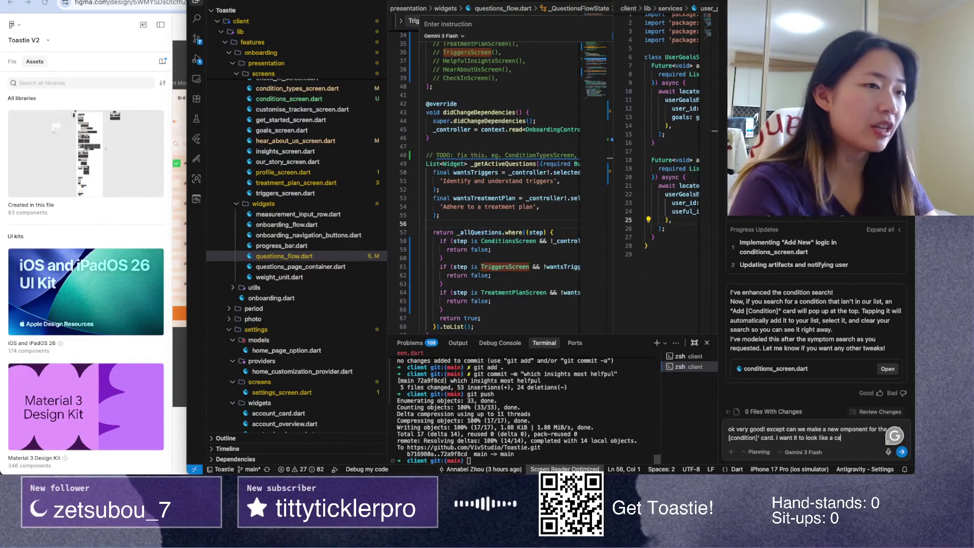
{"action": "type", "text": "rd con"}
Step: Fix typos and finish the request: a card container similar to the base card with a solid Create button
{"action": "key", "text": "BackSpace"}
{"action": "key", "text": "BackSpace"}
{"action": "key", "text": "BackSpace"}
{"action": "key", "text": "BackSpace"}
{"action": "key", "text": "BackSpace"}
{"action": "key", "text": "BackSpace"}
{"action": "type", "text": "rd container"}
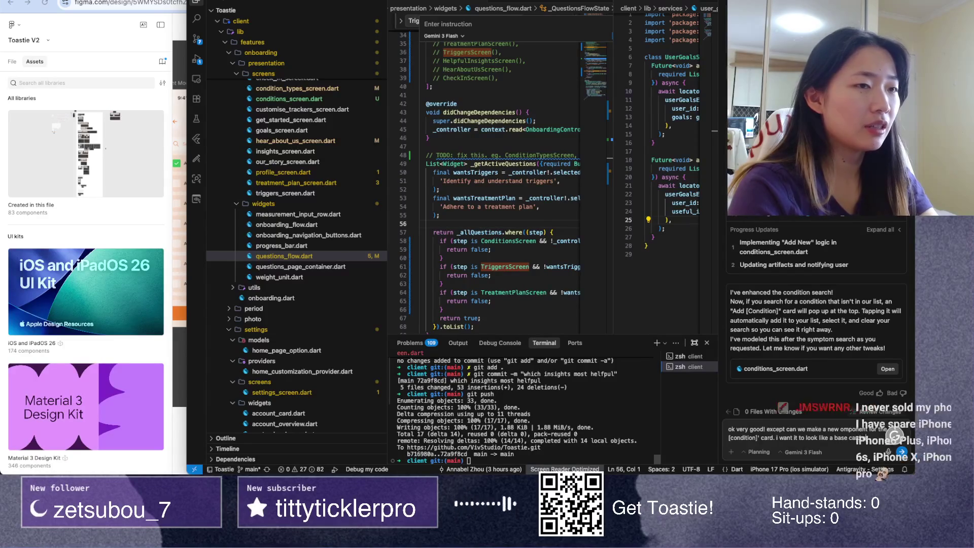
{"action": "type", "text": " 9similar"}
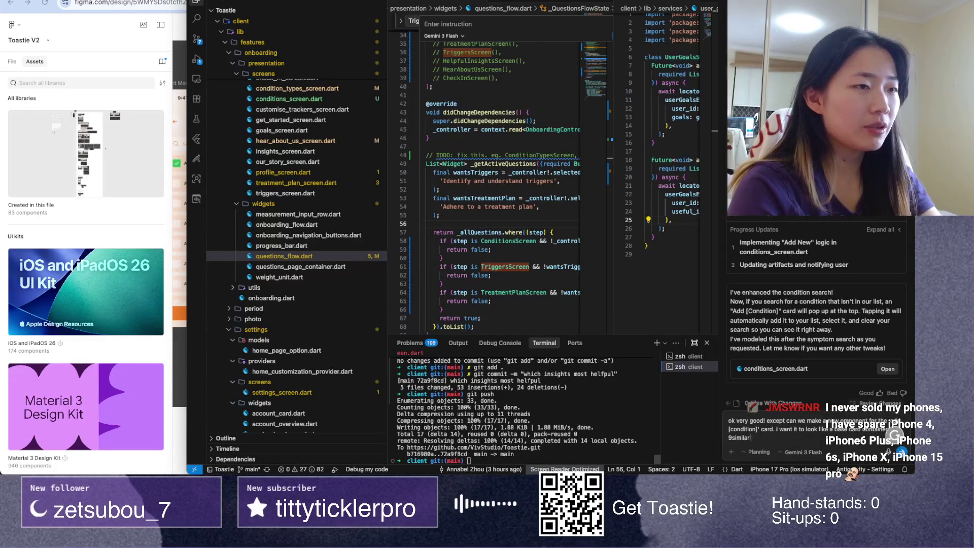
{"action": "key", "text": "BackSpace"}
{"action": "key", "text": "BackSpace"}
{"action": "key", "text": "BackSpace"}
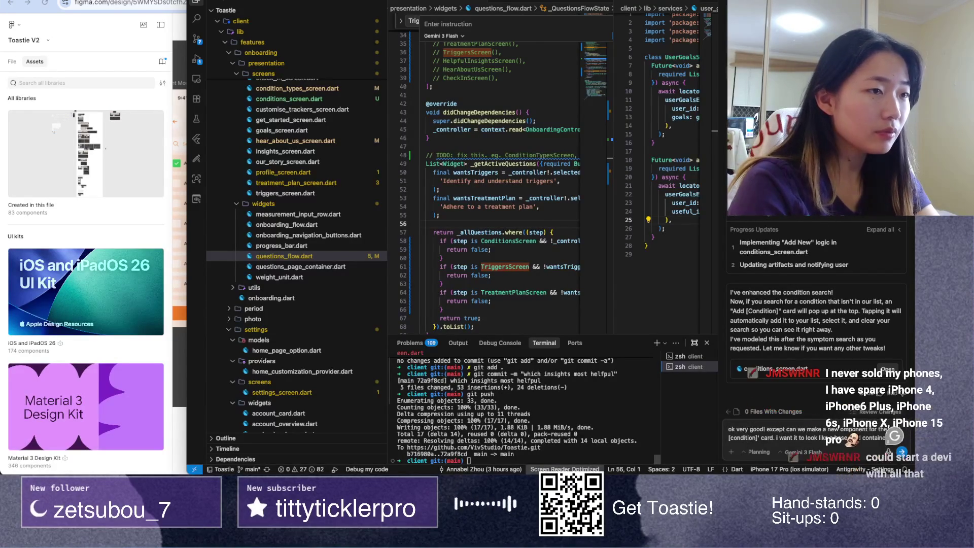
{"action": "key", "text": "BackSpace"}
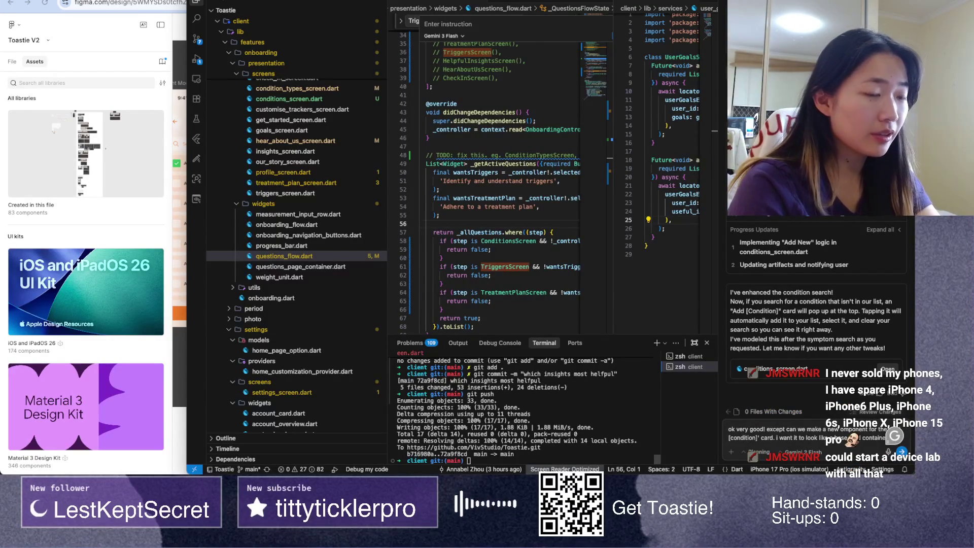
{"action": "type", "text": "r (similar to toggle card), but"}
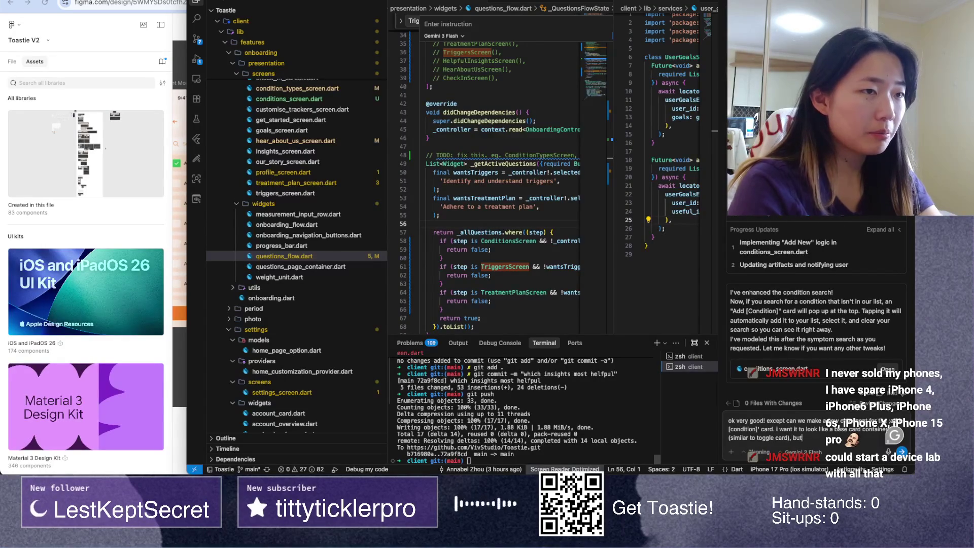
{"action": "type", "text": "doesn't hav the check icon."}
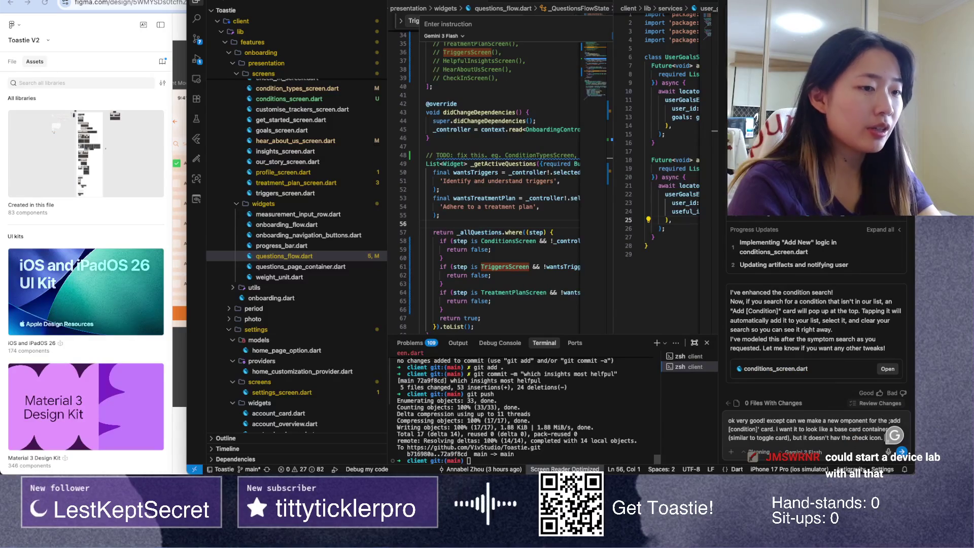
{"action": "type", "text": "have a"}
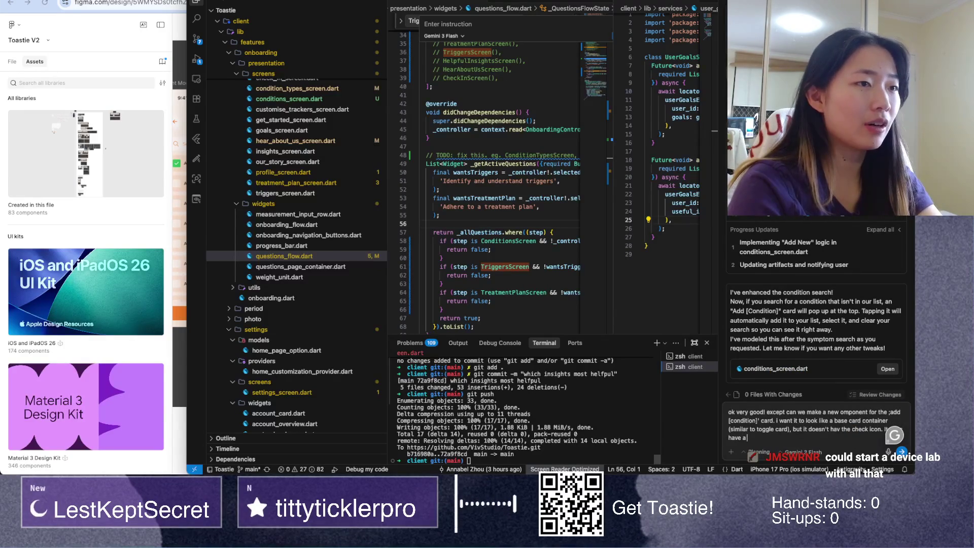
{"action": "type", "text": " create (sol"}
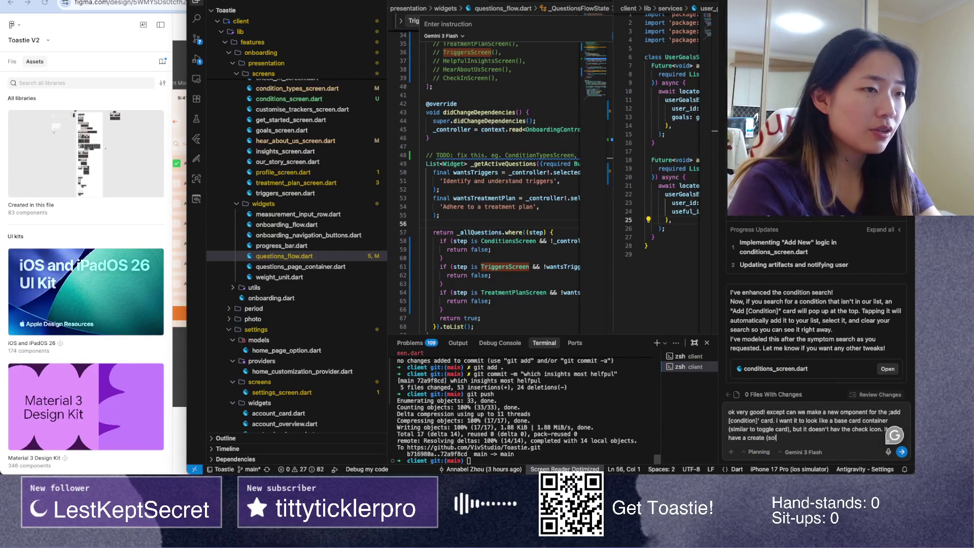
{"action": "type", "text": "id button)"}
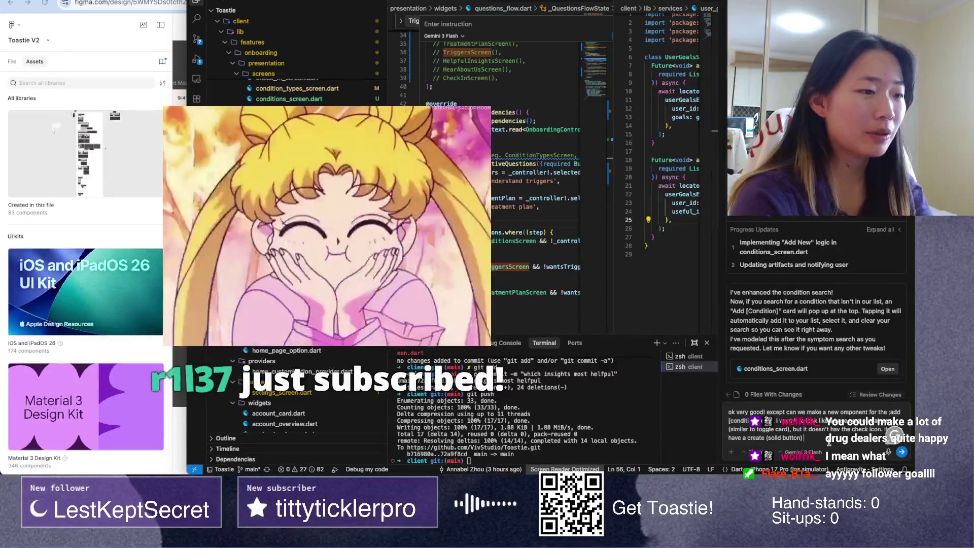
{"action": "key", "text": "ctrl+Up"}
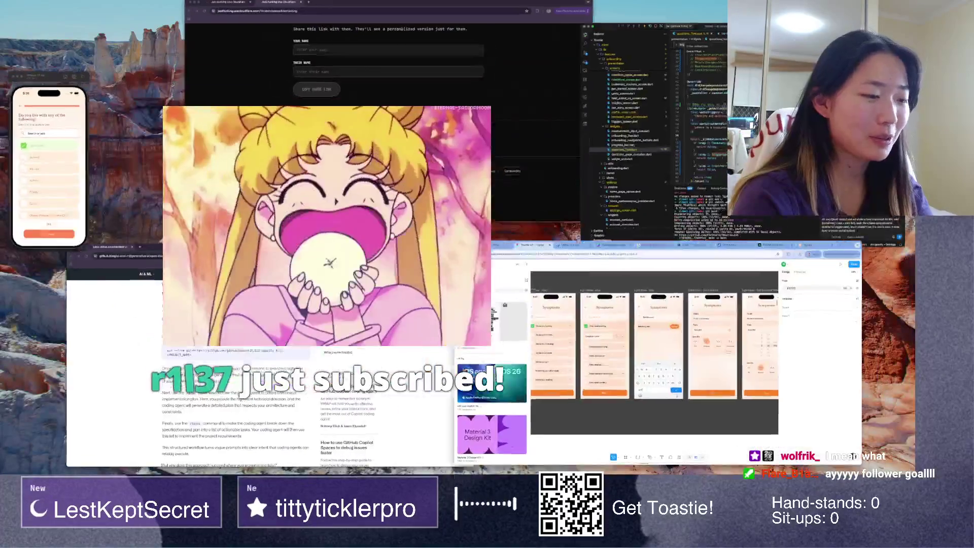
Step: Switch Figma from Toastie V2 to the Toastie file's User Testing onboarding screens
{"action": "left_click", "coordinate": [854, 457]}
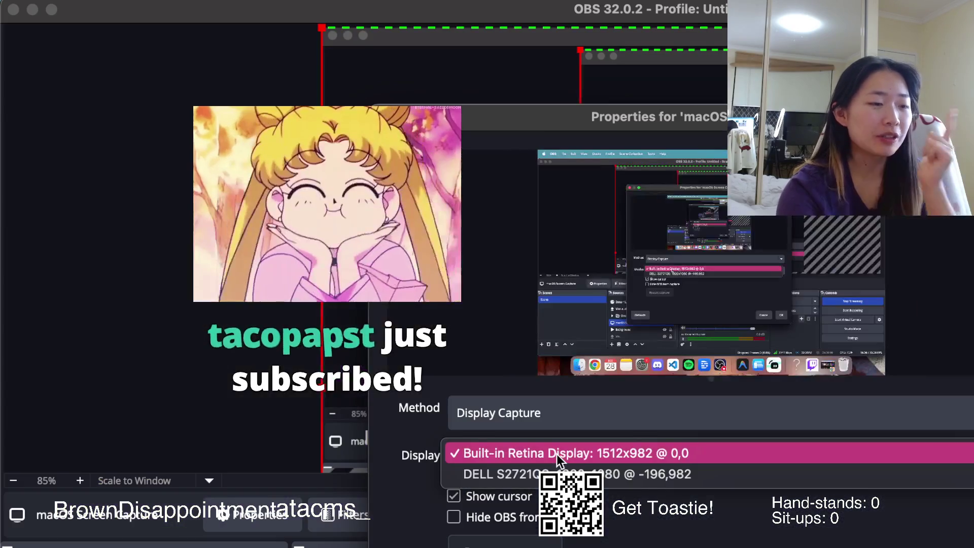
{"action": "left_click", "coordinate": [557, 455]}
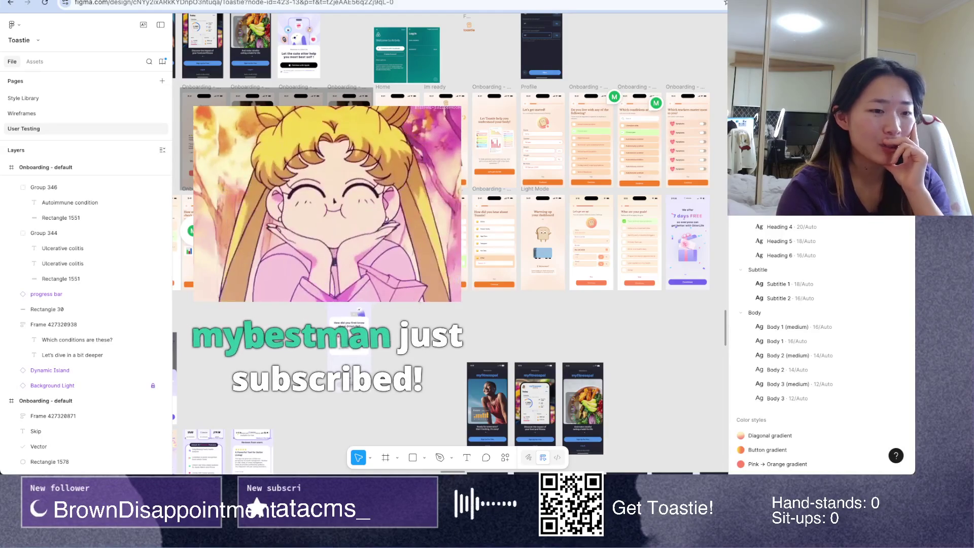
Step: Pan and zoom around the Toastie onboarding frames to inspect them up close
{"action": "scroll", "coordinate": [452, 123], "scroll_direction": "up", "scroll_amount": 5}
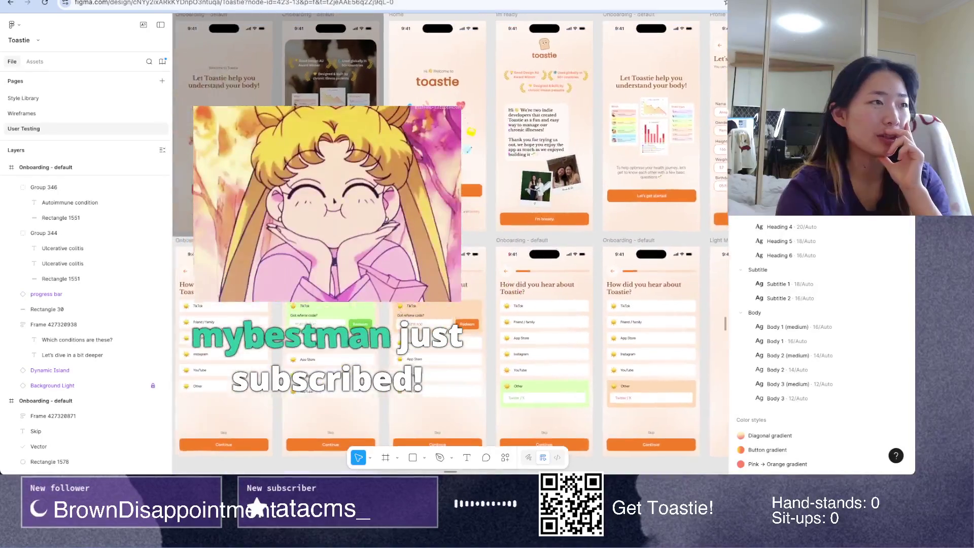
{"action": "scroll", "coordinate": [450, 244], "scroll_direction": "right", "scroll_amount": 3}
{"action": "scroll", "coordinate": [451, 244], "scroll_direction": "up", "scroll_amount": 2}
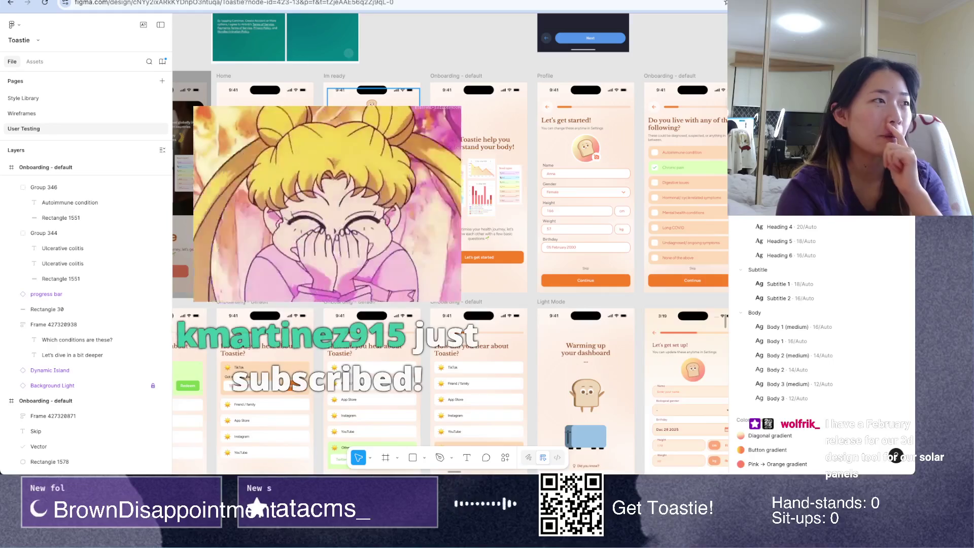
{"action": "scroll", "coordinate": [451, 244], "scroll_direction": "left", "scroll_amount": 3}
{"action": "scroll", "coordinate": [451, 243], "scroll_direction": "down", "scroll_amount": 2}
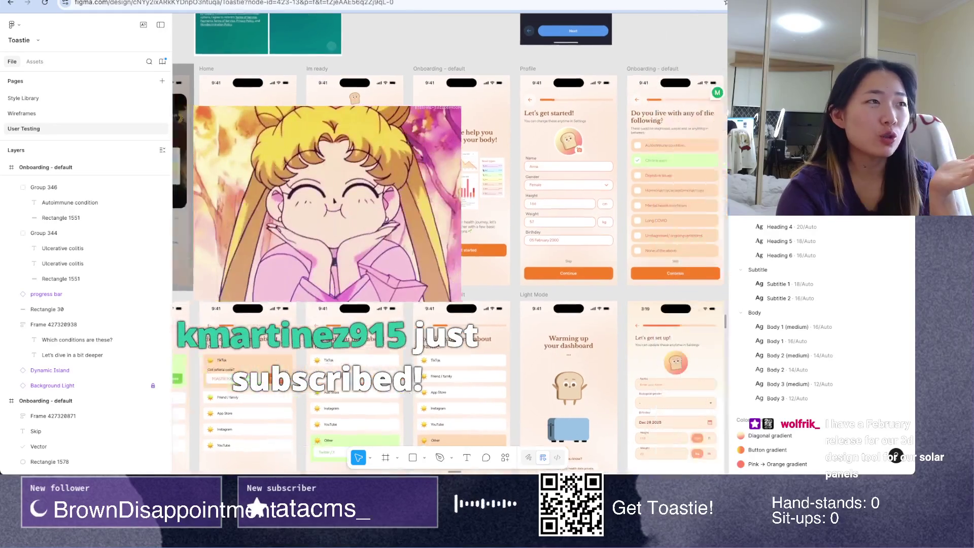
{"action": "scroll", "coordinate": [451, 243], "scroll_direction": "right", "scroll_amount": 5}
{"action": "scroll", "coordinate": [450, 244], "scroll_direction": "up", "scroll_amount": 3}
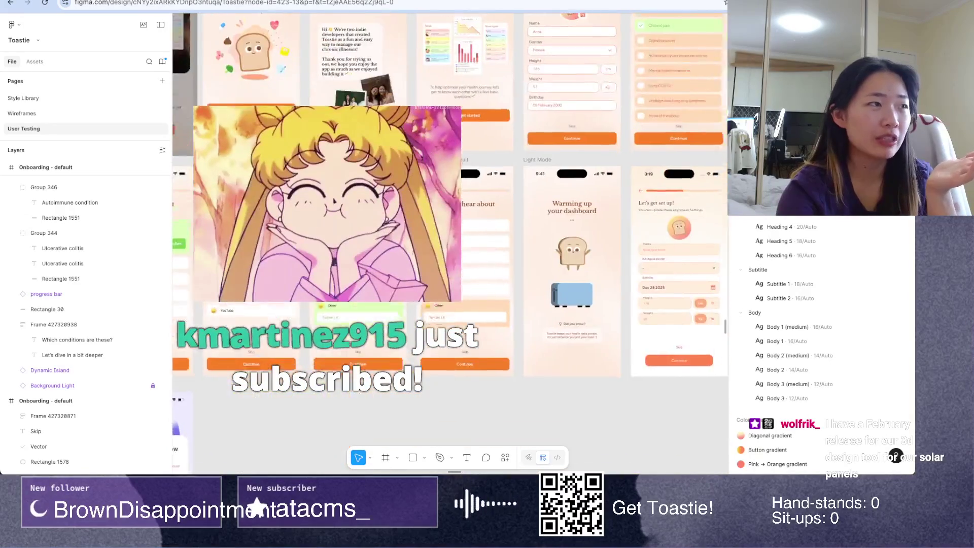
{"action": "scroll", "coordinate": [450, 243], "scroll_direction": "left", "scroll_amount": 4}
{"action": "scroll", "coordinate": [450, 243], "scroll_direction": "up", "scroll_amount": 3}
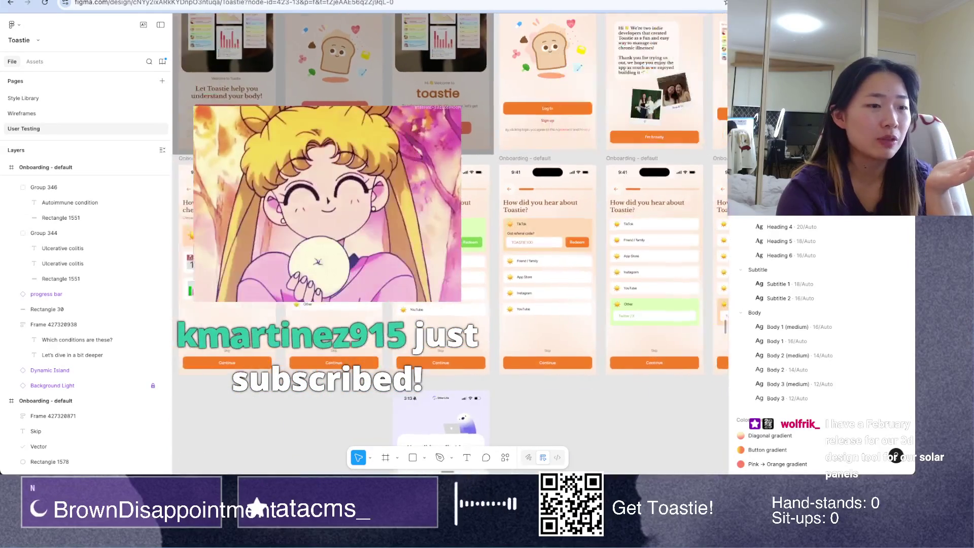
{"action": "scroll", "coordinate": [450, 243], "scroll_direction": "left", "scroll_amount": 4}
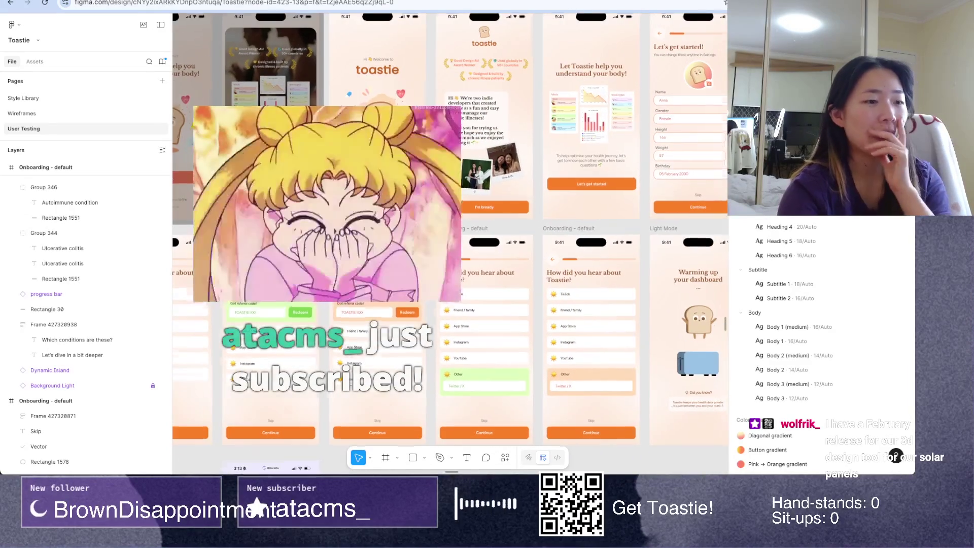
{"action": "scroll", "coordinate": [451, 244], "scroll_direction": "up", "scroll_amount": 2}
{"action": "scroll", "coordinate": [451, 243], "scroll_direction": "up", "scroll_amount": 3}
{"action": "scroll", "coordinate": [450, 243], "scroll_direction": "left", "scroll_amount": 2}
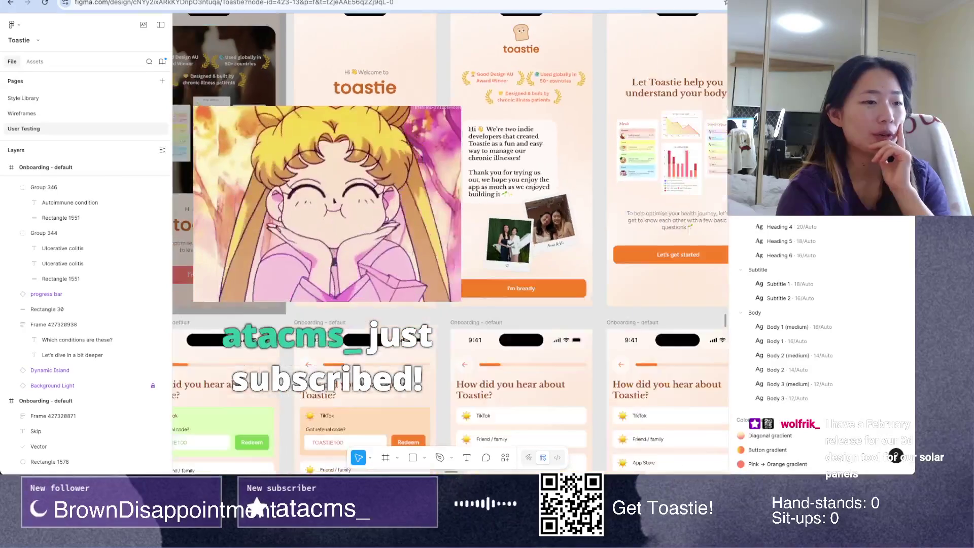
{"action": "scroll", "coordinate": [451, 244], "scroll_direction": "right", "scroll_amount": 3}
{"action": "scroll", "coordinate": [328, 242], "scroll_direction": "down", "scroll_amount": 3}
{"action": "scroll", "coordinate": [329, 242], "scroll_direction": "down", "scroll_amount": 3}
Step: Bring the code editor forward from the window overview, then reopen the overview
{"action": "key", "text": "ctrl+Up"}
{"action": "key", "text": "ctrl+Up"}
{"action": "key", "text": "ctrl+Up"}
{"action": "left_click", "coordinate": [659, 137]}
{"action": "key", "text": "ctrl+Up"}
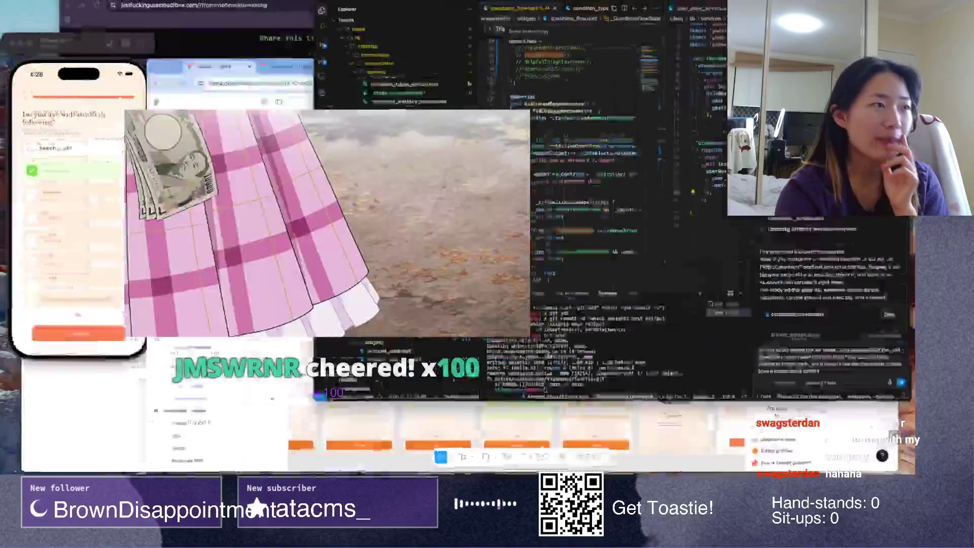
Step: Glance at the Cloudflare share-link page, switching between it and the Toastie editor
{"action": "left_click", "coordinate": [386, 76]}
{"action": "key", "text": "ctrl+Up"}
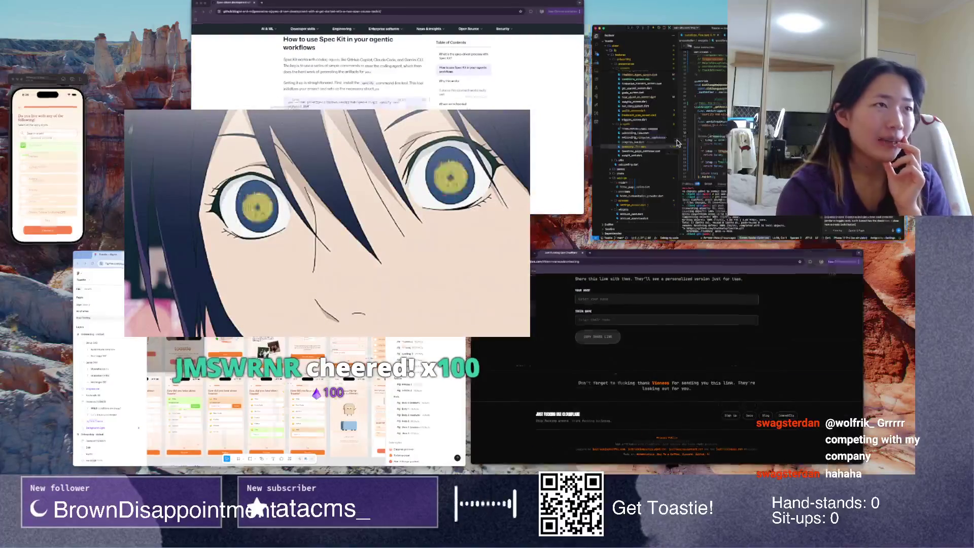
{"action": "left_click", "coordinate": [670, 142]}
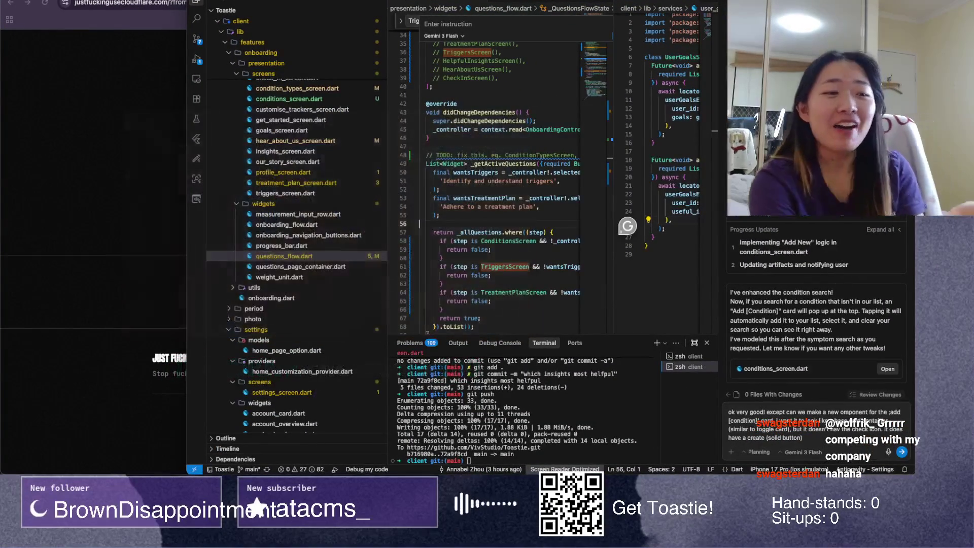
{"action": "key", "text": "ctrl+Up"}
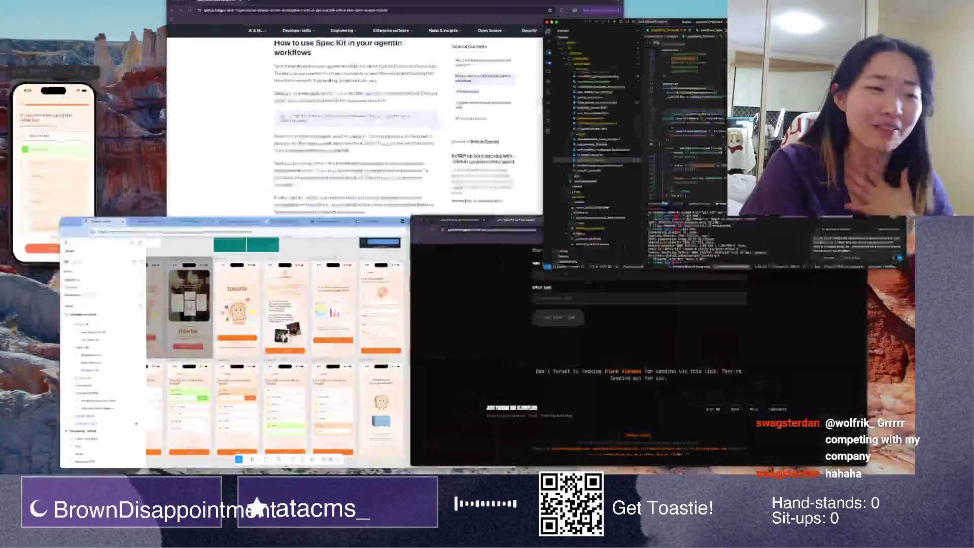
{"action": "left_click", "coordinate": [664, 356]}
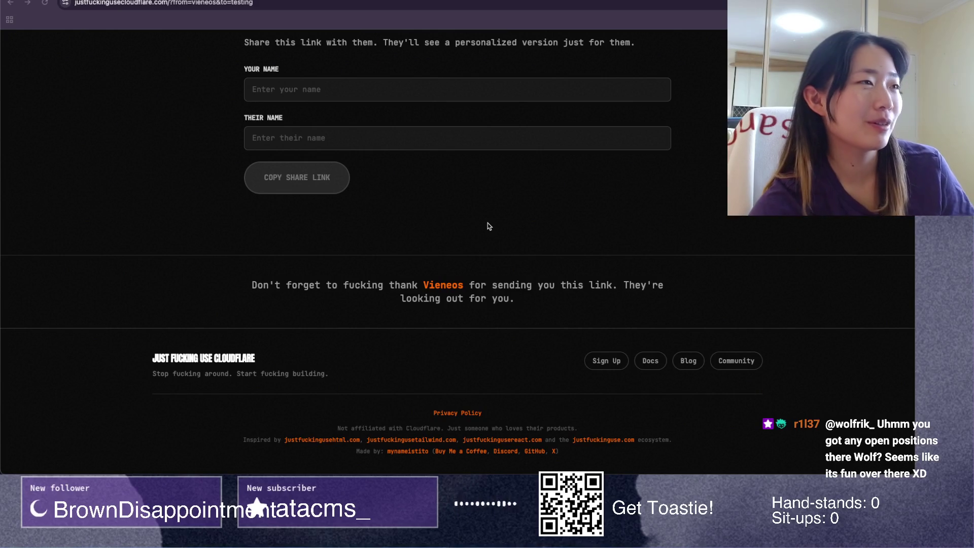
Step: Return to the Antigravity editor and put the caret back in the drafted prompt
{"action": "key", "text": "ctrl+Up"}
{"action": "left_click", "coordinate": [653, 119]}
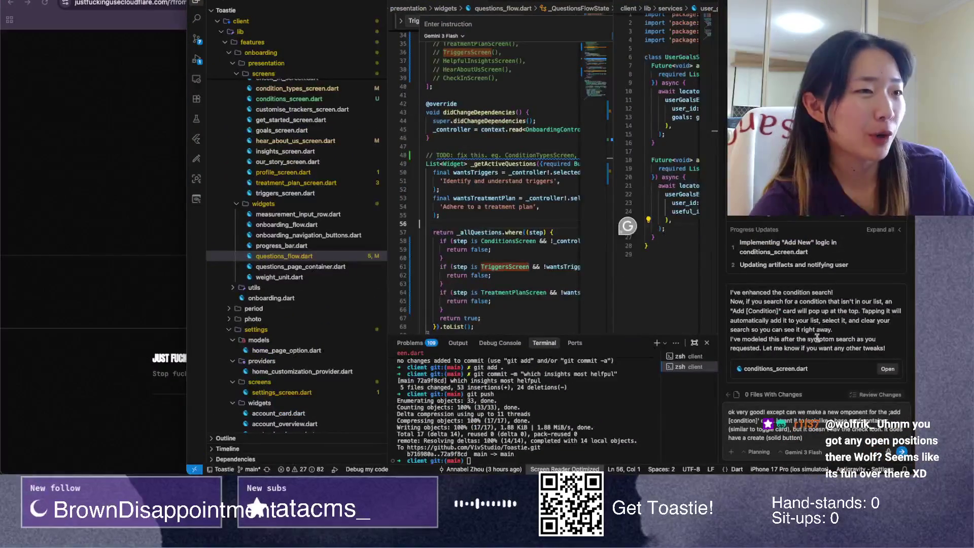
{"action": "scroll", "coordinate": [818, 345], "scroll_direction": "down", "scroll_amount": 2}
{"action": "right_click", "coordinate": [808, 437]}
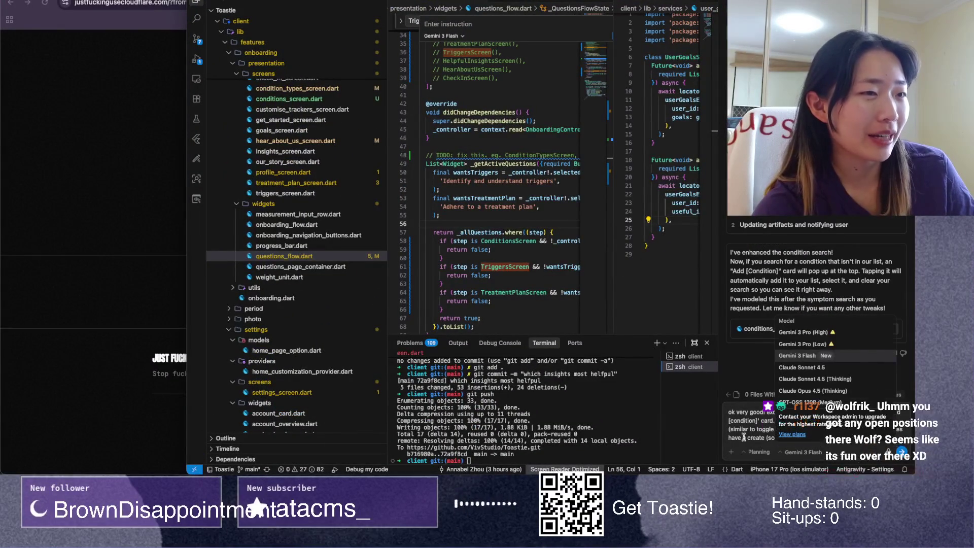
{"action": "key", "text": "Escape"}
{"action": "left_click", "coordinate": [803, 452]}
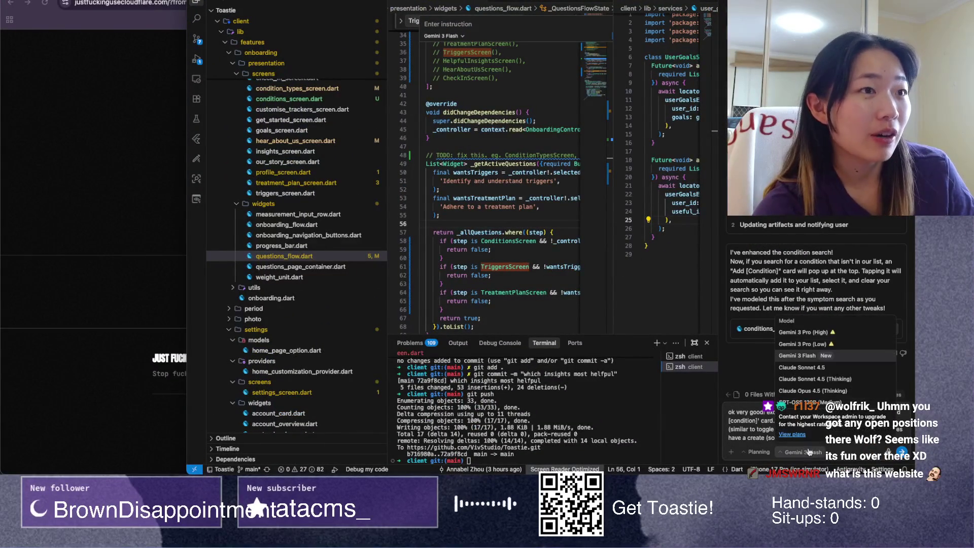
{"action": "mouse_move", "coordinate": [835, 335]}
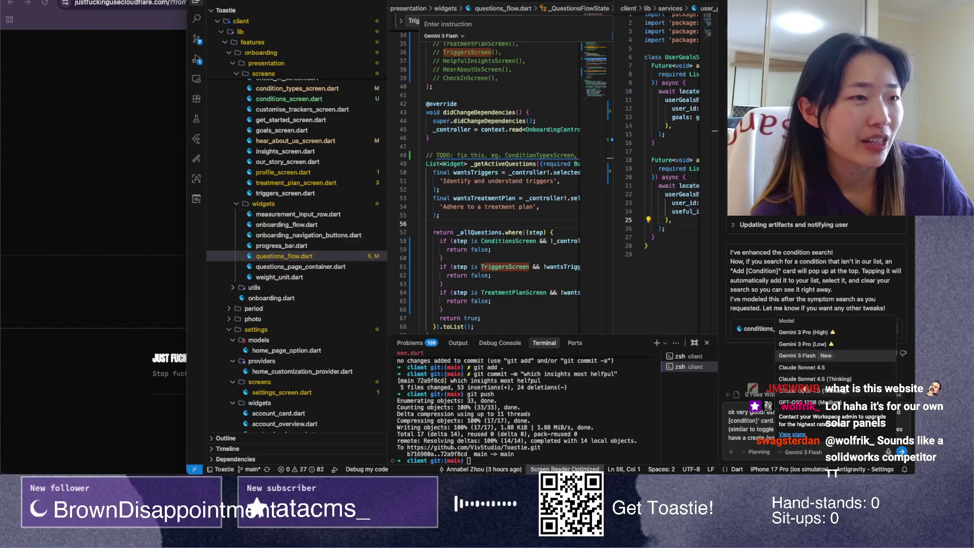
{"action": "left_click", "coordinate": [742, 432]}
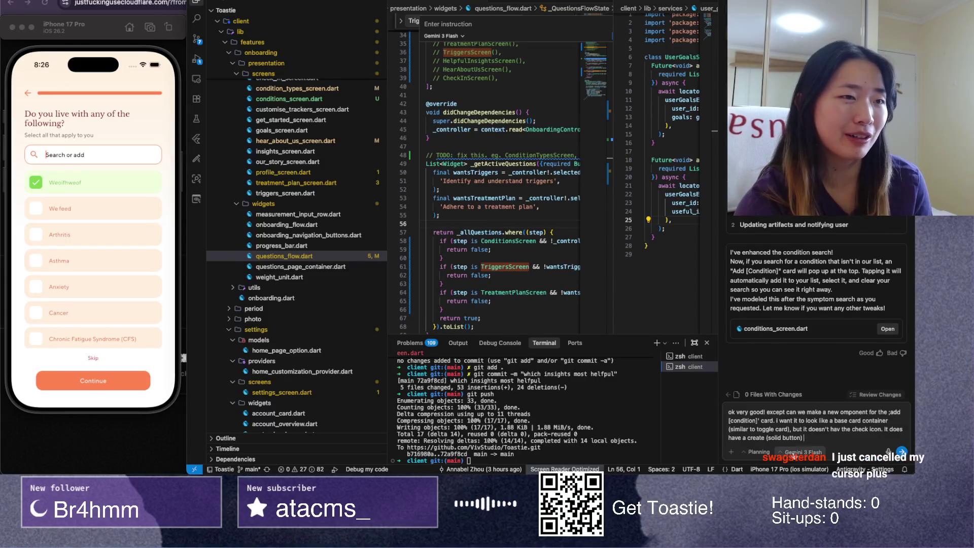
Step: Keep Gemini 3 Flash as the agent model, tap the app's conditions search, then switch to Figma
{"action": "left_click", "coordinate": [794, 452]}
{"action": "left_click", "coordinate": [810, 377]}
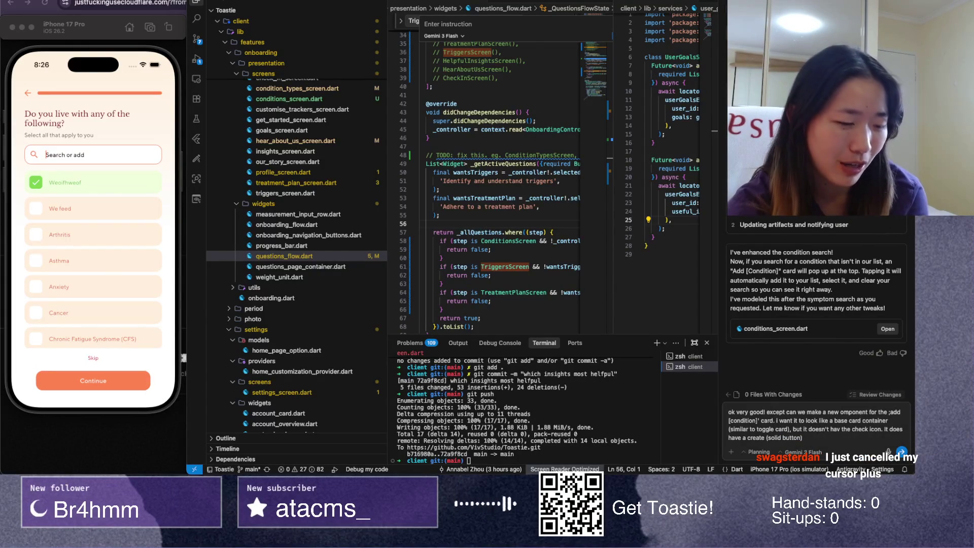
{"action": "left_click", "coordinate": [47, 154]}
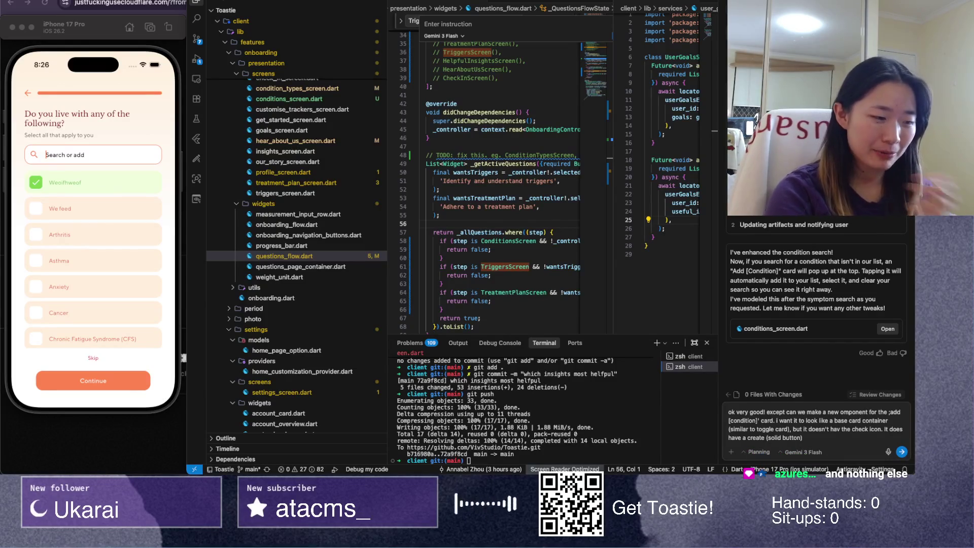
{"action": "key", "text": "super+Tab"}
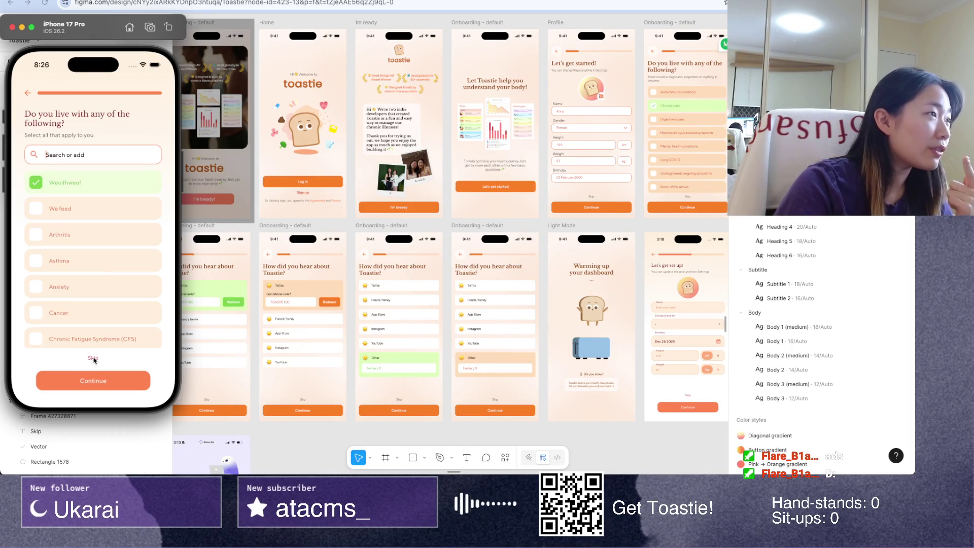
Step: Tick and untick We feed and Arthritis, leaving every condition, including Weoifhweof, unchecked
{"action": "left_click", "coordinate": [74, 210]}
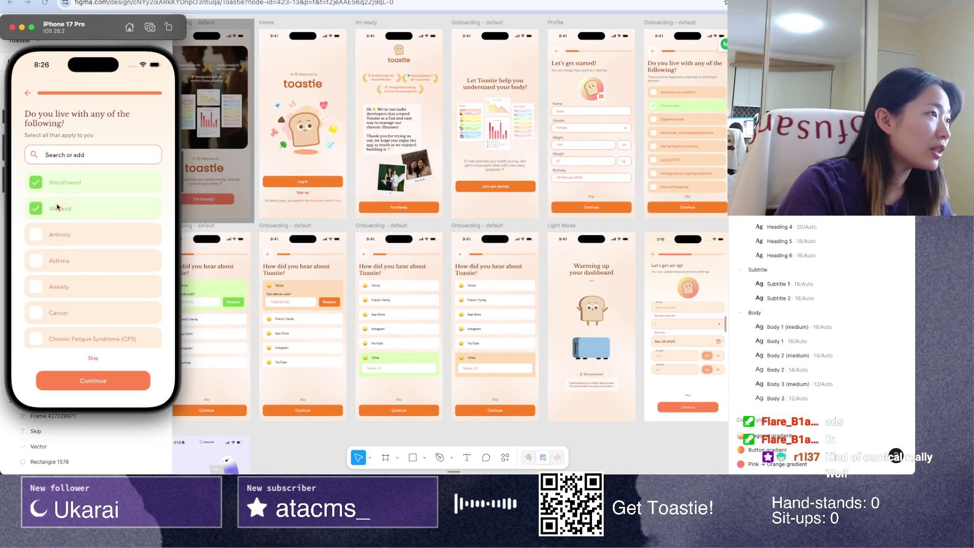
{"action": "left_click", "coordinate": [58, 207]}
{"action": "left_click", "coordinate": [37, 217]}
{"action": "left_click", "coordinate": [36, 233]}
{"action": "left_click", "coordinate": [36, 234]}
{"action": "left_click", "coordinate": [36, 209]}
{"action": "left_click", "coordinate": [37, 185]}
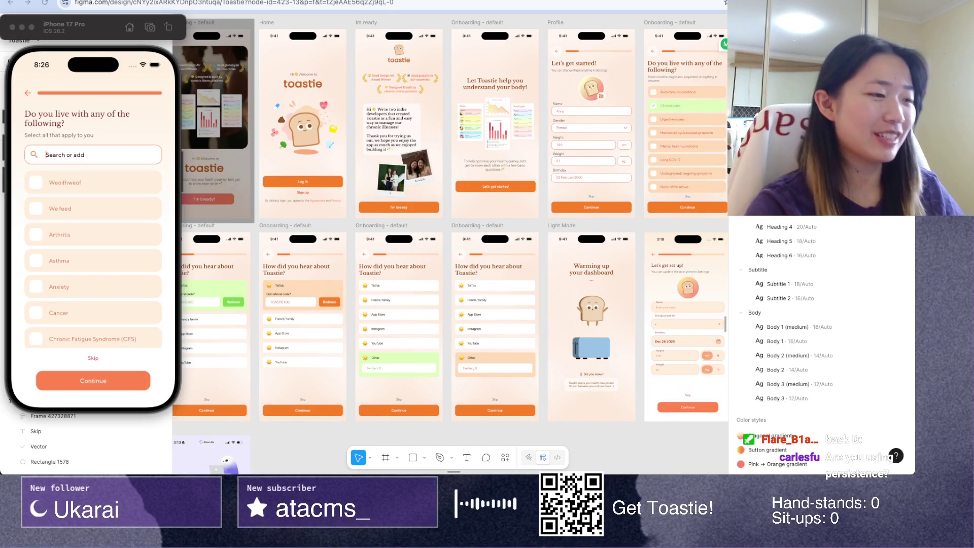
{"action": "key", "text": "super+Tab"}
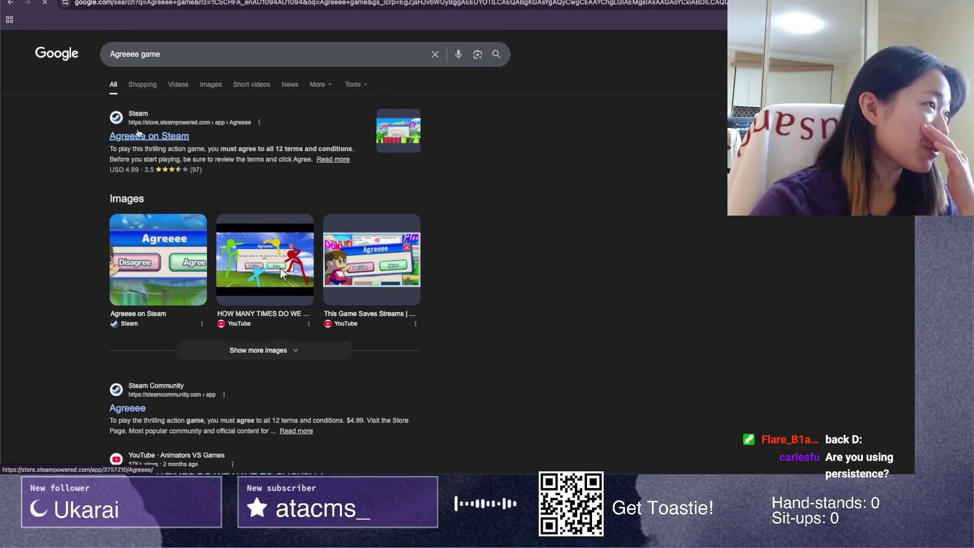
Step: Open the Agreeee Steam store page from the search results and scroll through it
{"action": "left_click", "coordinate": [130, 136]}
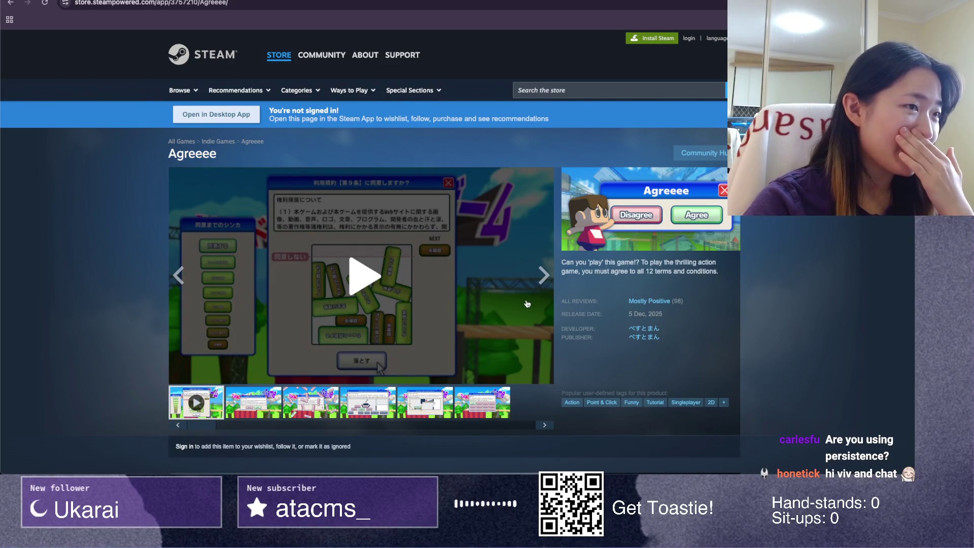
{"action": "scroll", "coordinate": [599, 363], "scroll_direction": "down", "scroll_amount": 2}
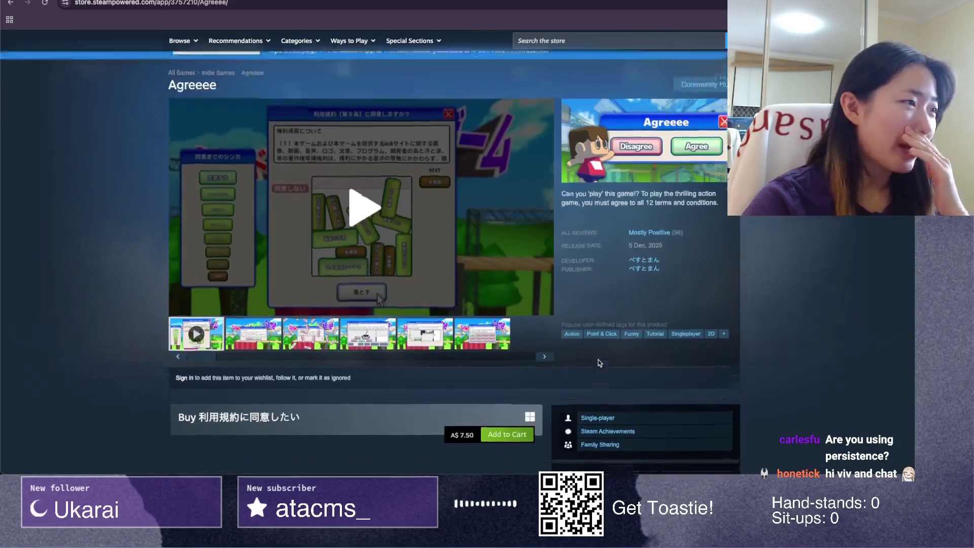
{"action": "scroll", "coordinate": [599, 363], "scroll_direction": "down", "scroll_amount": 2}
{"action": "scroll", "coordinate": [599, 362], "scroll_direction": "down", "scroll_amount": 4}
{"action": "scroll", "coordinate": [599, 362], "scroll_direction": "up", "scroll_amount": 5}
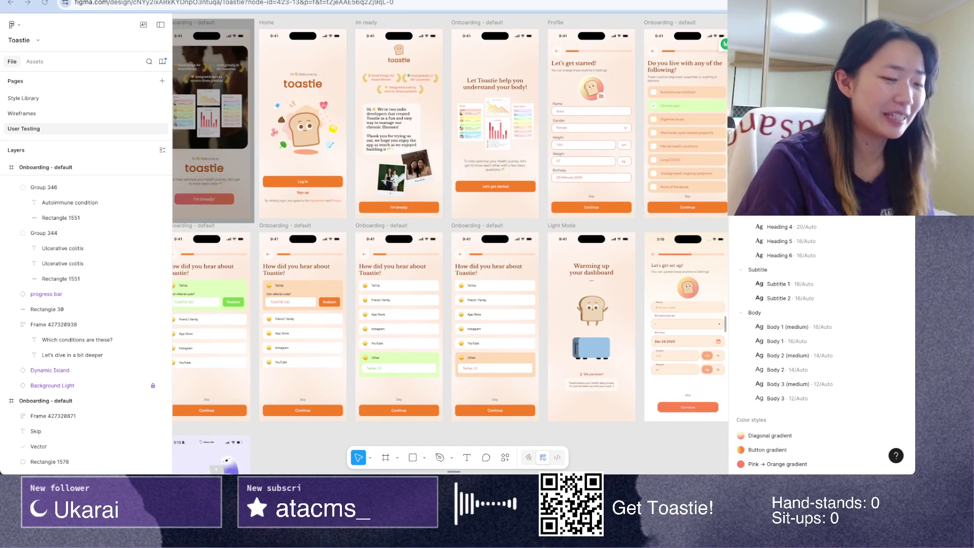
Step: Flip between the Figma and desktop Spaces, then bring forward the Antigravity editor and its drafted agent request
{"action": "key", "text": "ctrl+Left"}
{"action": "key", "text": "ctrl+Right"}
{"action": "key", "text": "ctrl+Left"}
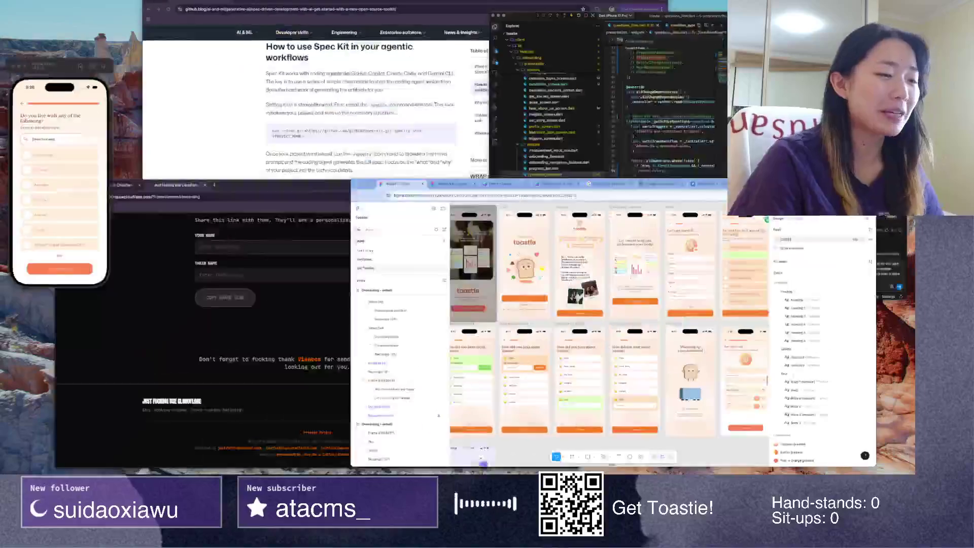
{"action": "key", "text": "ctrl+Right"}
{"action": "key", "text": "ctrl+Left"}
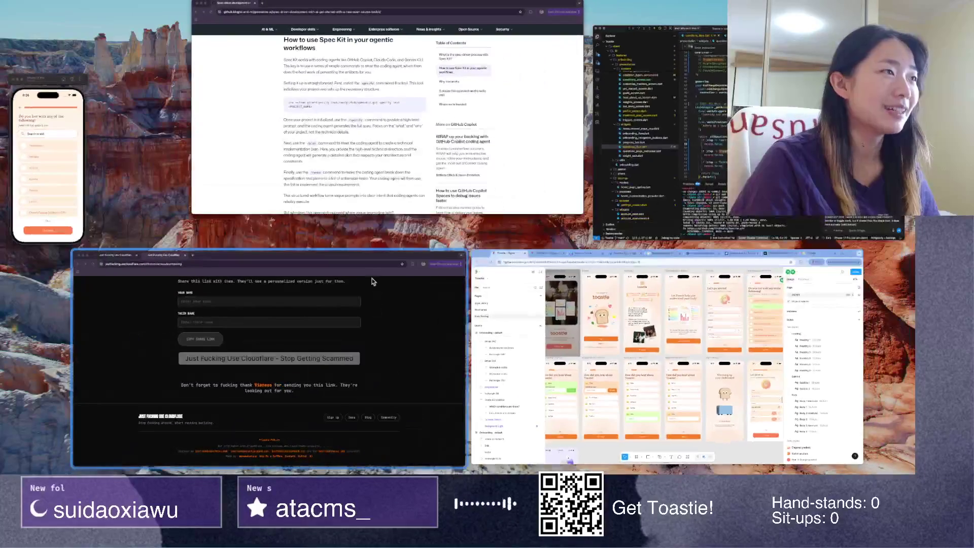
{"action": "key", "text": "ctrl+Right"}
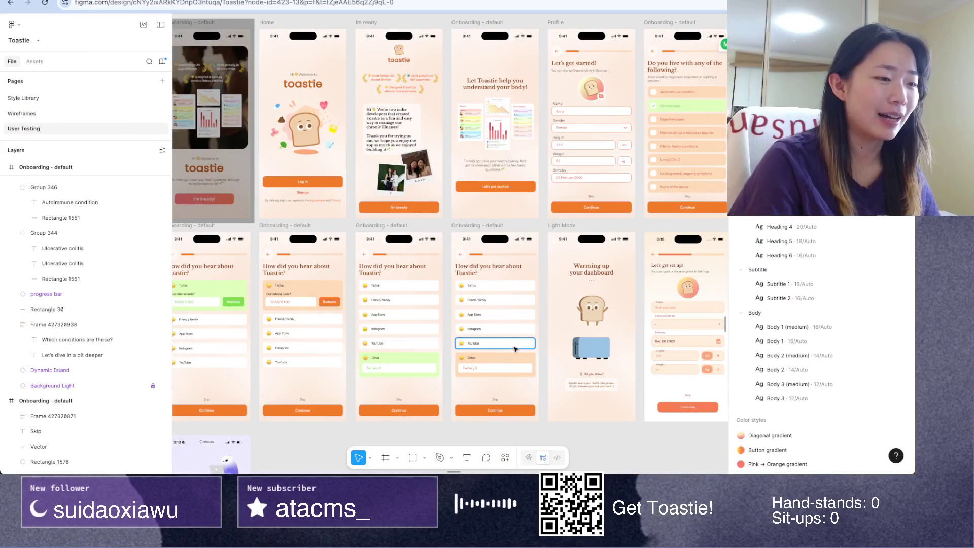
{"action": "key", "text": "ctrl+Left"}
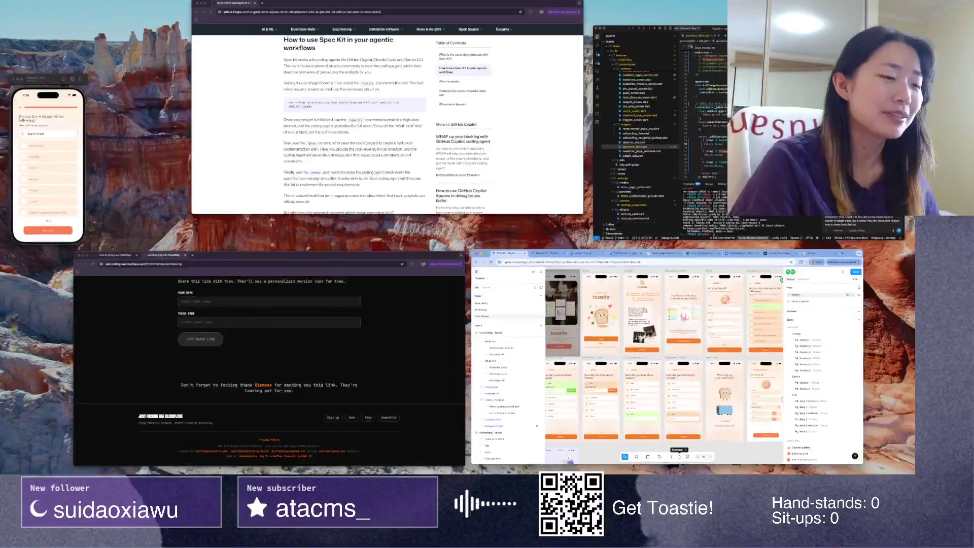
{"action": "key", "text": "ctrl+Right"}
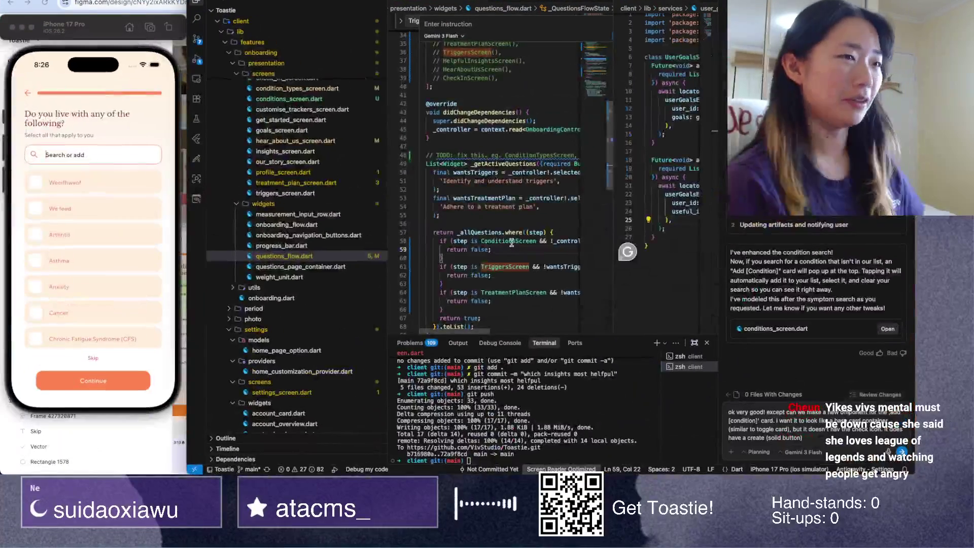
{"action": "left_click", "coordinate": [512, 243]}
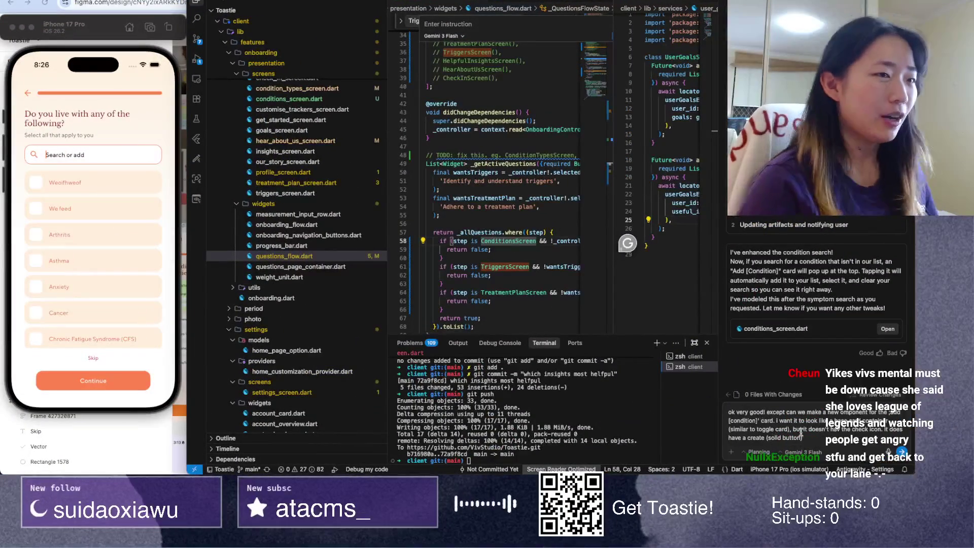
{"action": "left_click", "coordinate": [822, 439]}
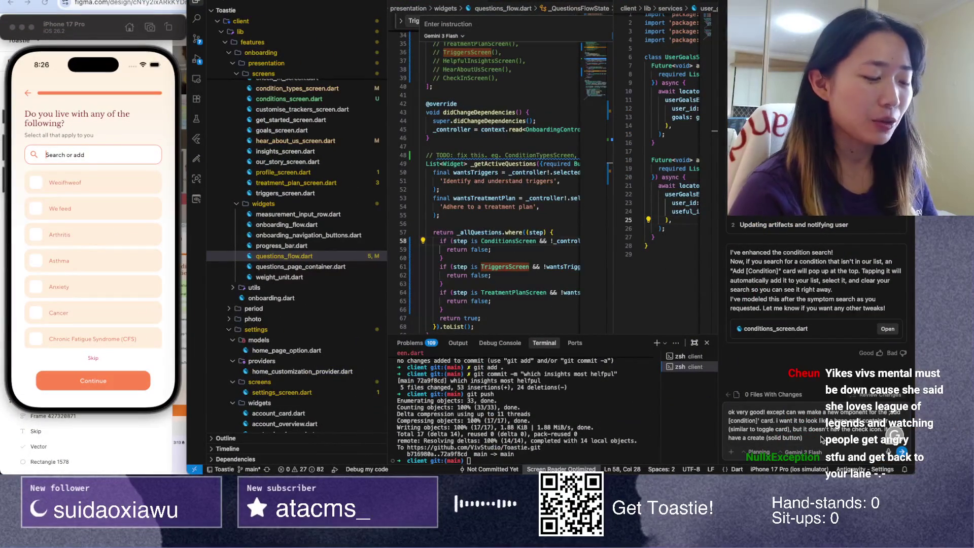